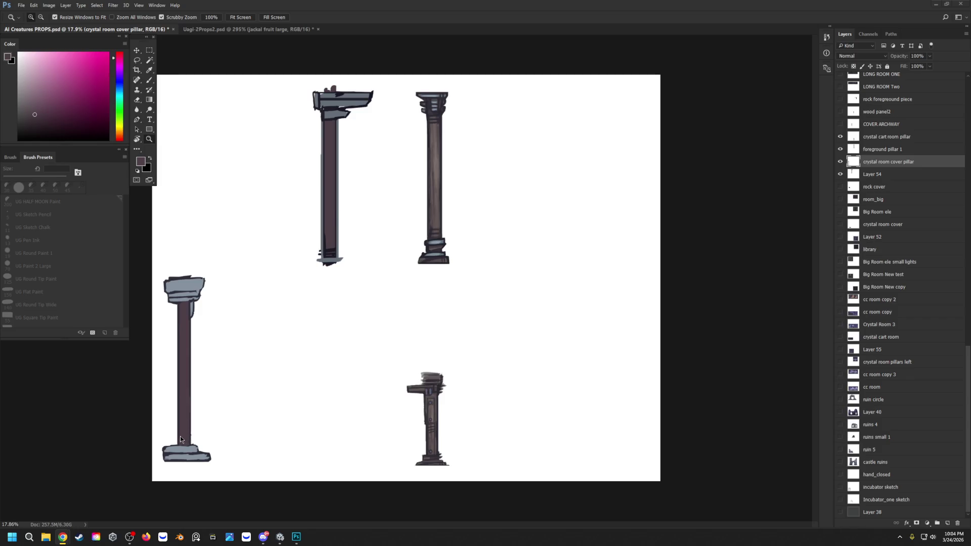
Zoom in on the pillar sketches, then switch over to the Unity project.
click(164, 432)
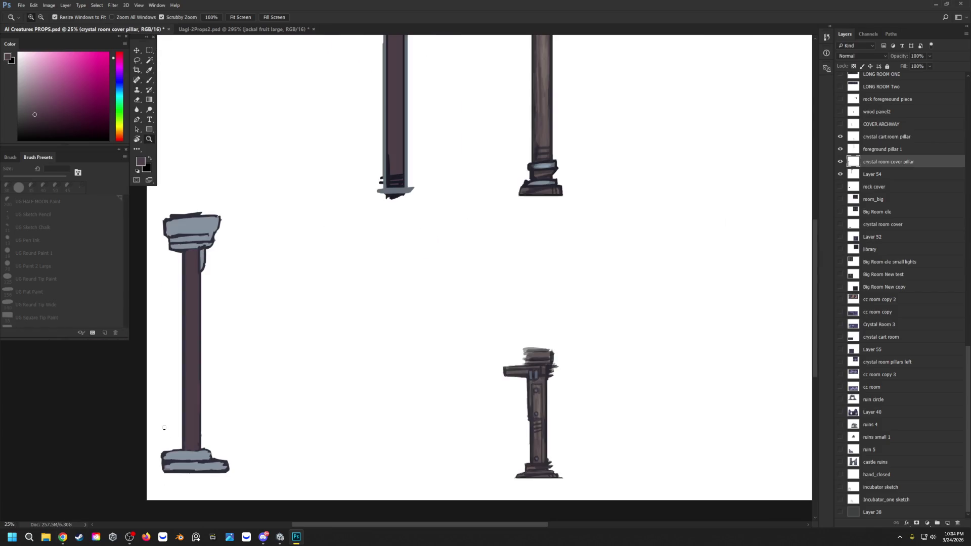
click(280, 537)
scroll(488, 131, down, 2)
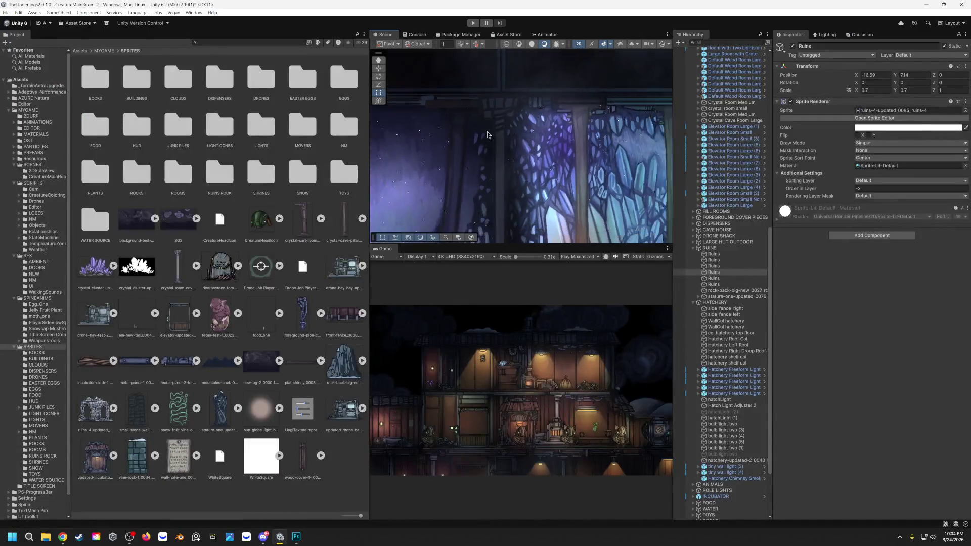
scroll(487, 130, down, 2)
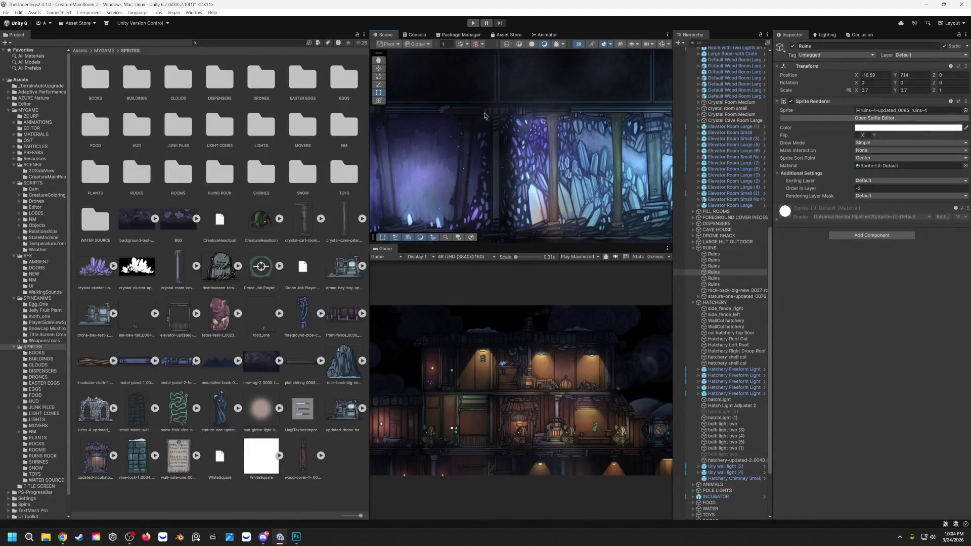
scroll(487, 176, up, 2)
Pan the Unity scene to show the crystal room floor, then return to Photoshop.
mouse_move(486, 176)
mouse_down()
mouse_move(454, 112)
mouse_move(517, 166)
mouse_move(519, 115)
mouse_up()
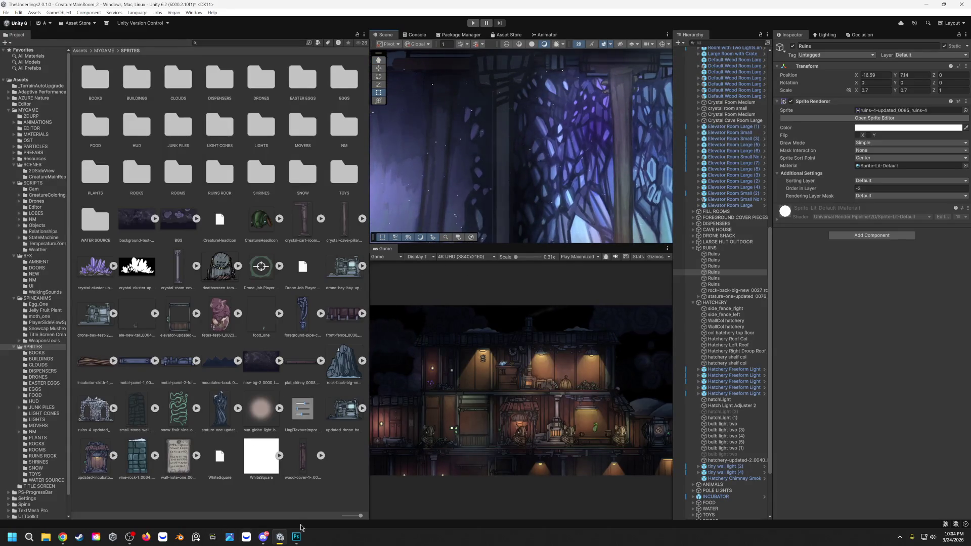
click(296, 537)
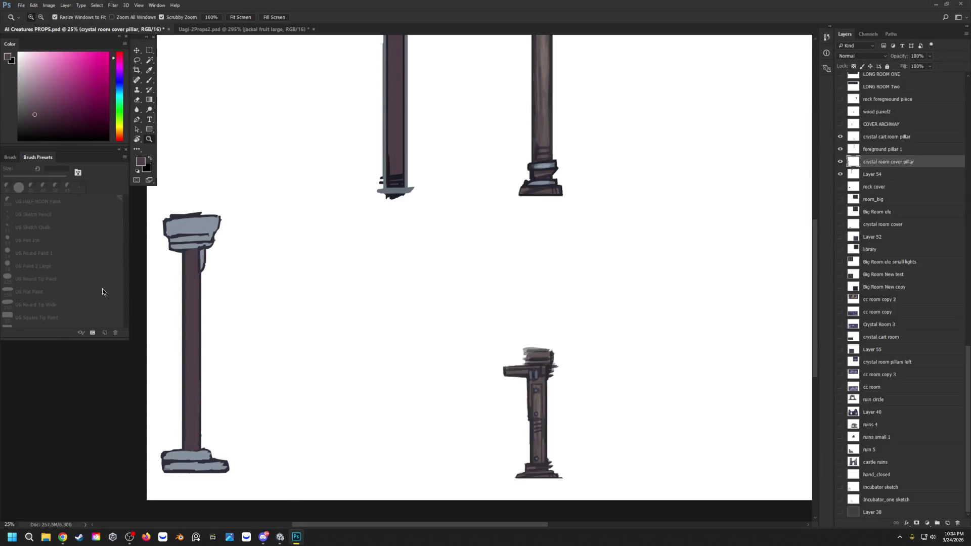
drag(309, 527, 264, 527)
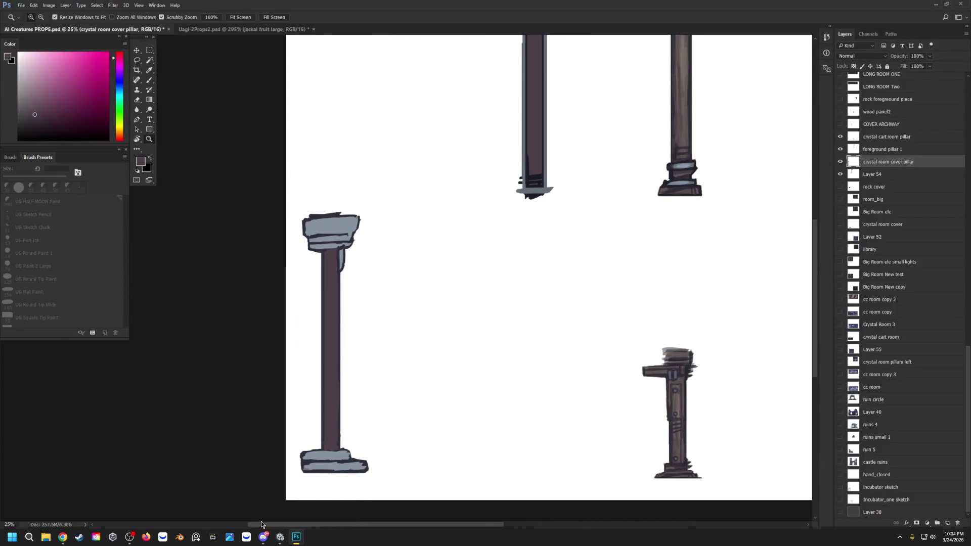
Sample a pillar colour with the Brush and reveal the dark grey background layer (Layer 38).
key(b)
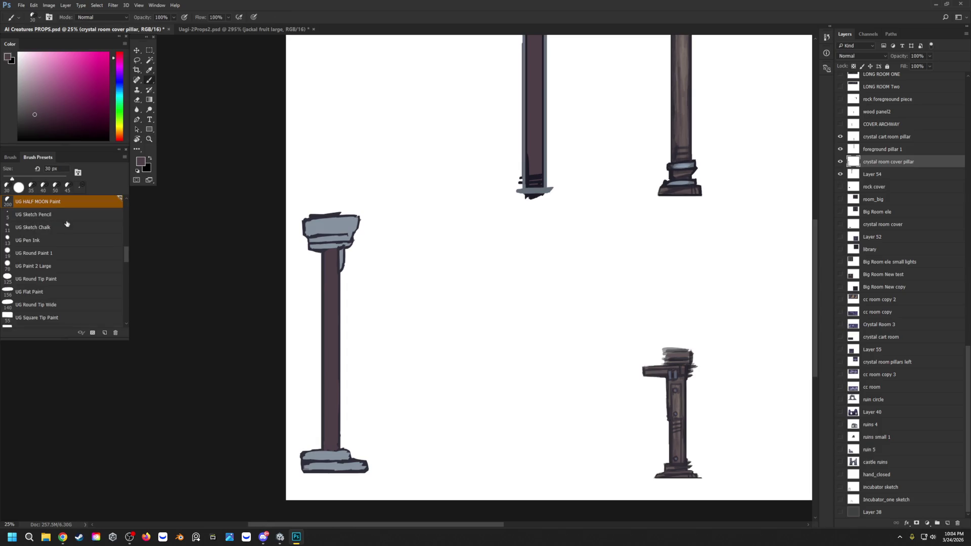
scroll(126, 259, up, 1)
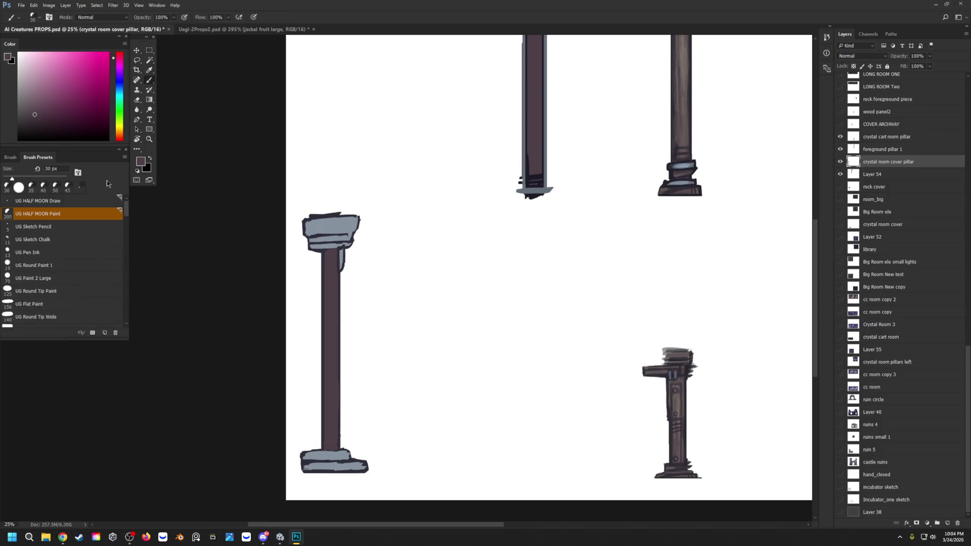
alt+click(324, 246)
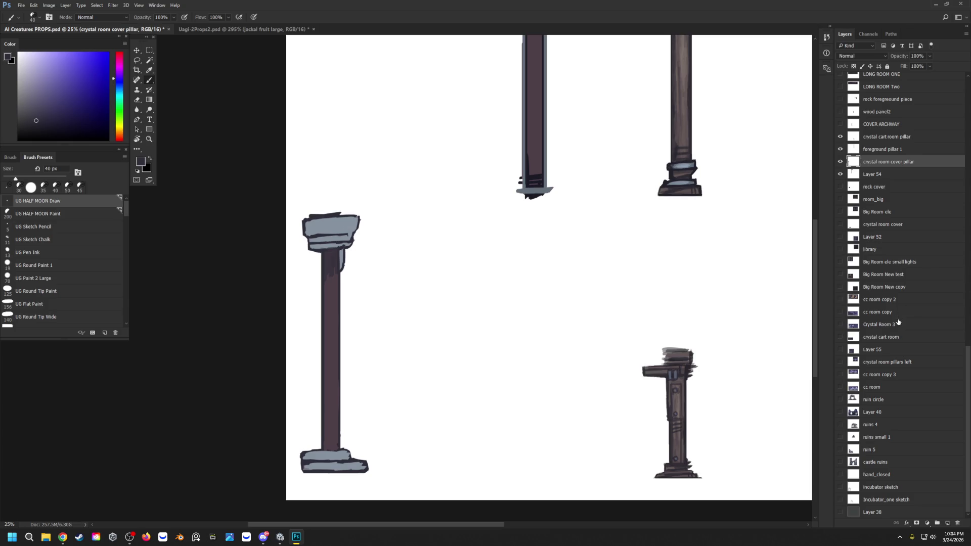
click(840, 512)
scroll(901, 441, up, 3)
scroll(884, 379, up, 3)
scroll(868, 328, up, 3)
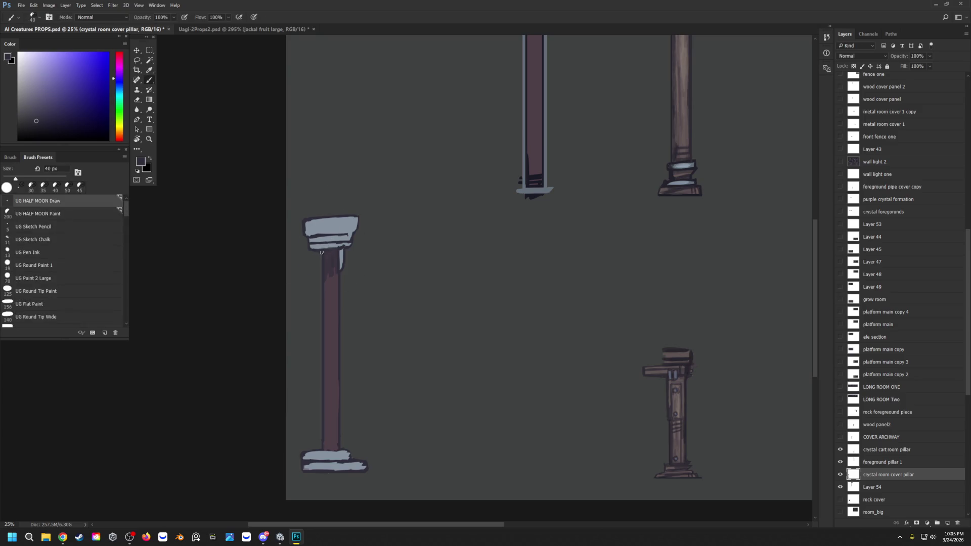
With a smaller UG HALF MOON Paint brush, shade a dark stroke down the left pillar's edge.
click(39, 214)
key(bracketleft)
key(bracketleft)
key(bracketleft)
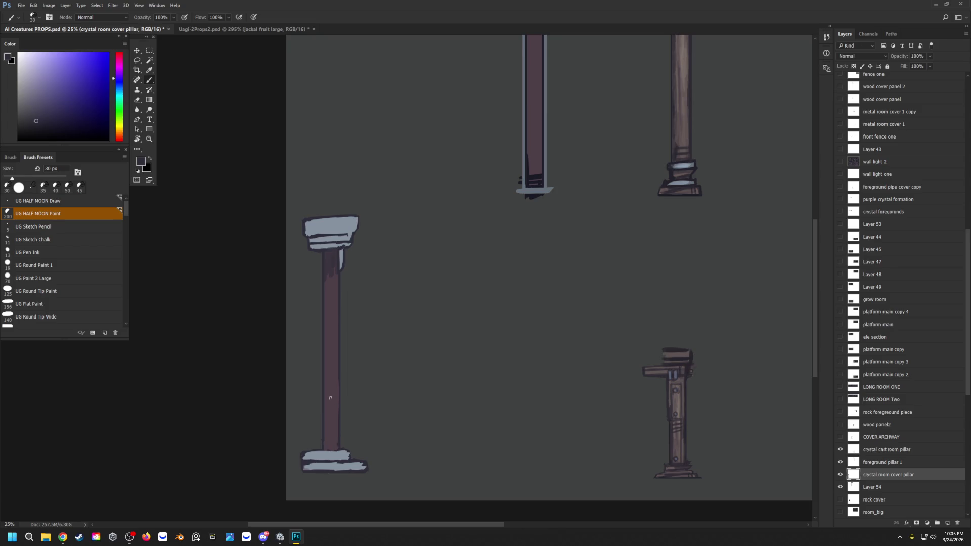
key(i)
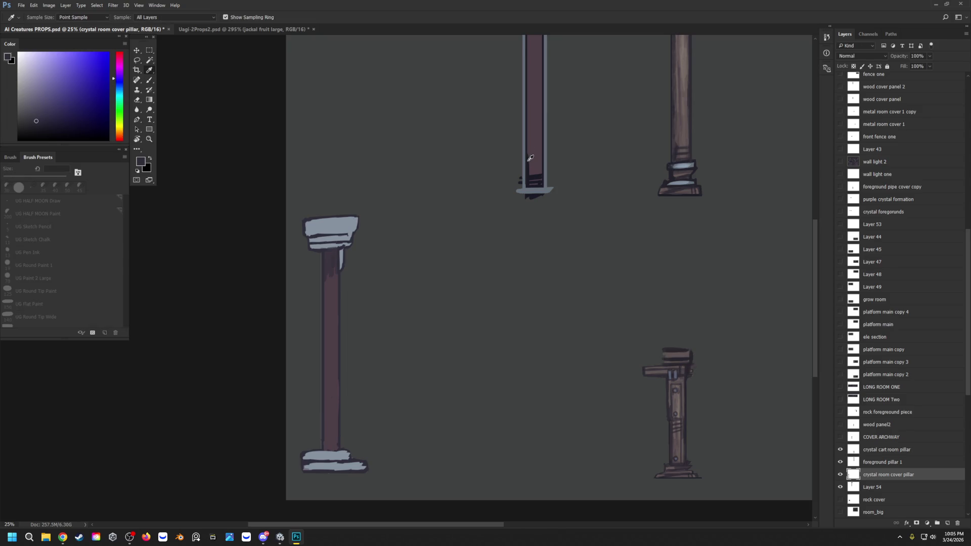
key(b)
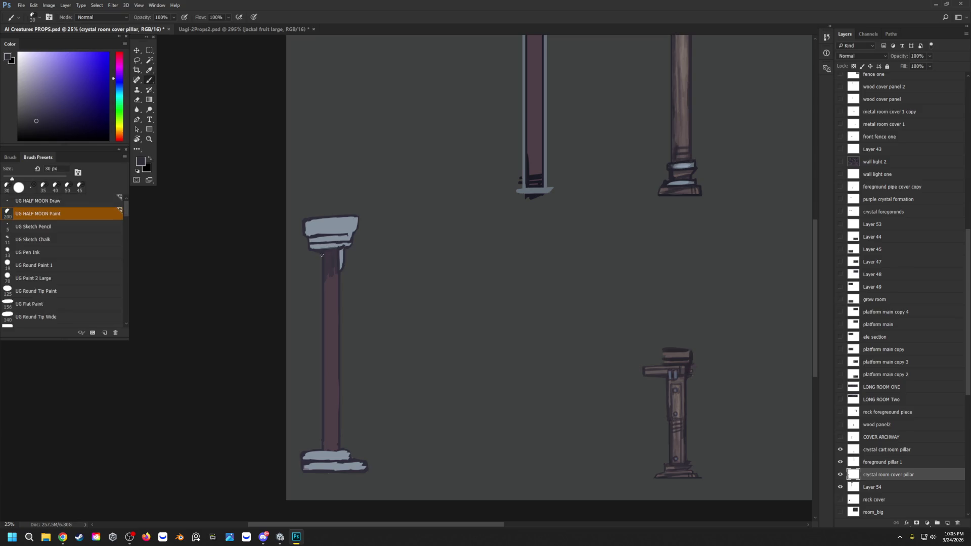
drag(321, 253, 327, 433)
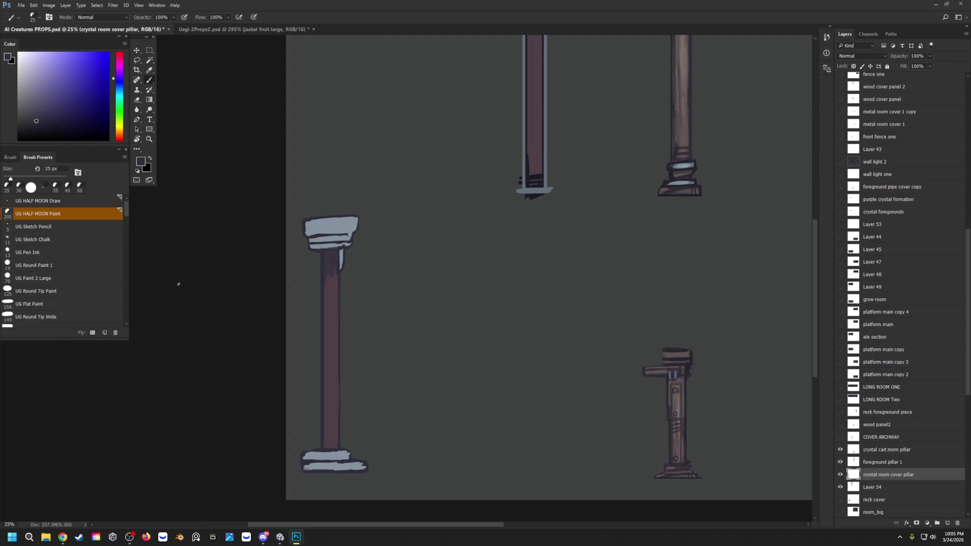
Add light blue-grey strokes beneath the cap, then sample the pillar's dark purple.
alt+click(323, 244)
mouse_move(319, 246)
mouse_down()
mouse_move(317, 266)
mouse_move(319, 247)
mouse_up()
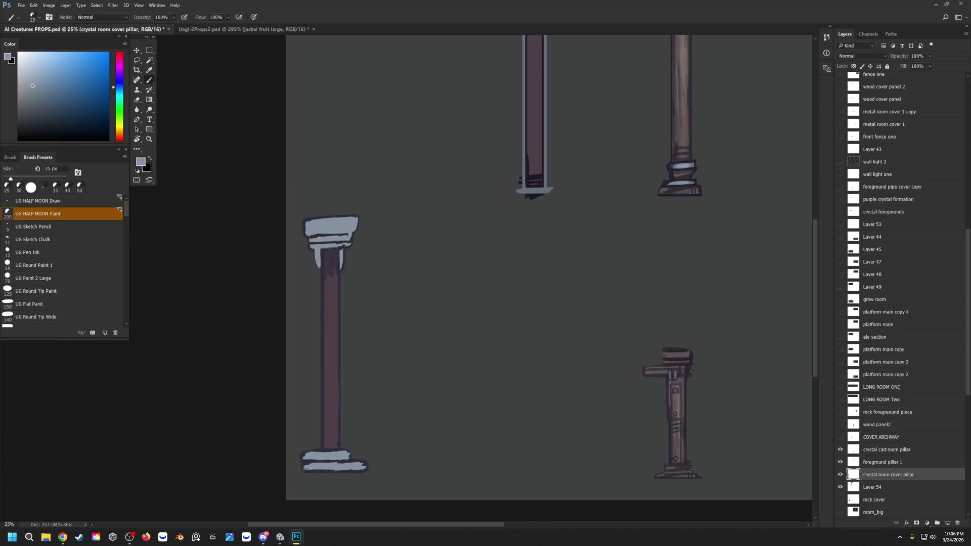
key(i)
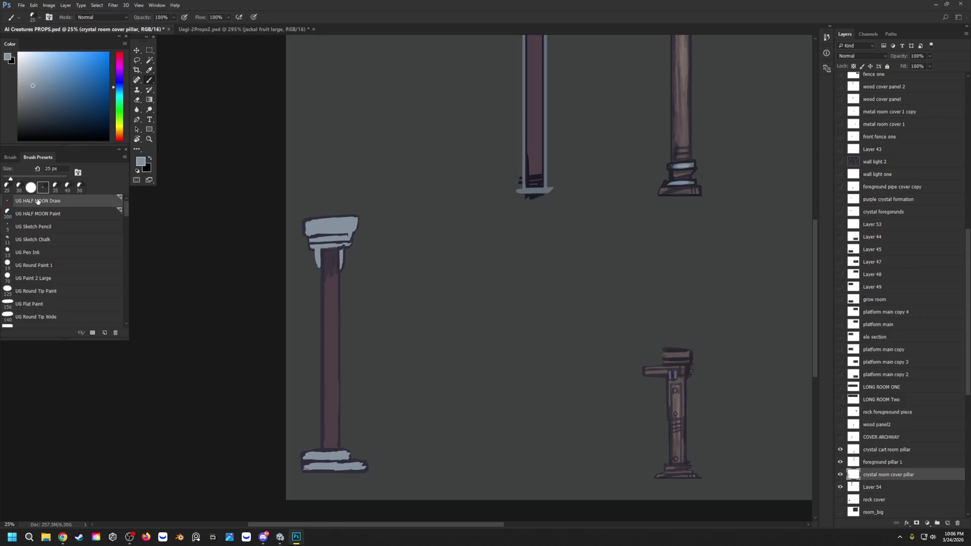
alt+click(339, 273)
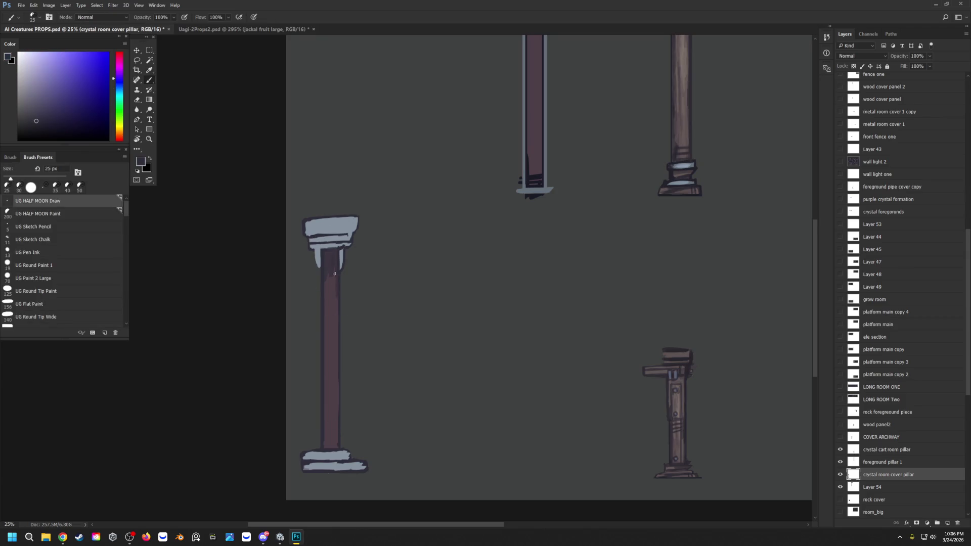
key(alt)
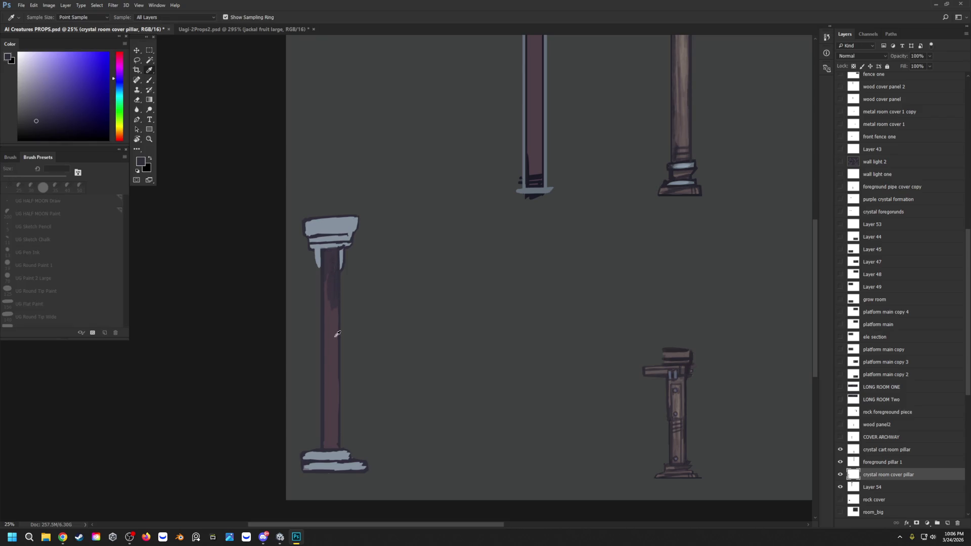
Paint lighter greyish-purple and darker purple strokes up and down the left pillar's shaft.
alt+click(337, 331)
mouse_move(330, 368)
mouse_down()
mouse_move(329, 319)
mouse_move(333, 372)
mouse_up()
drag(336, 334, 328, 270)
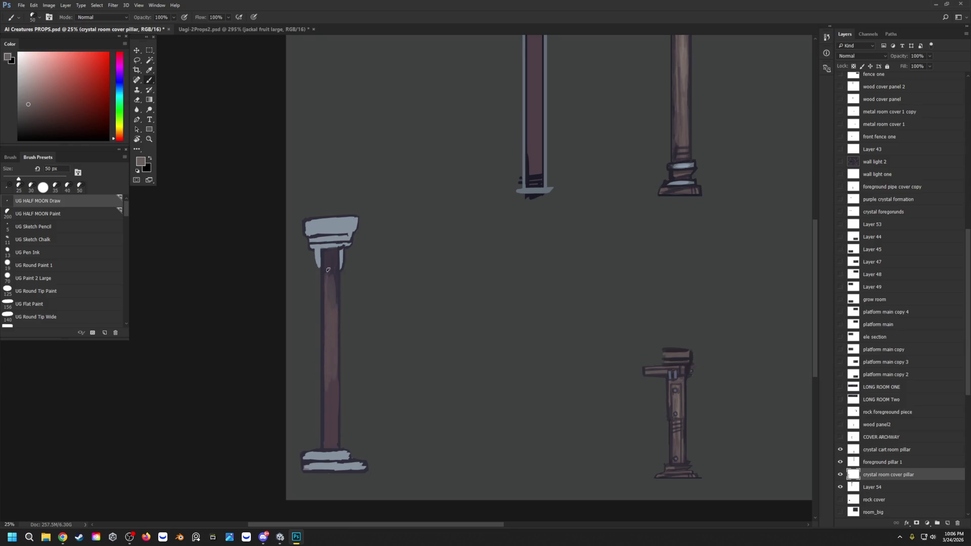
mouse_move(334, 382)
mouse_down()
mouse_move(328, 426)
mouse_move(336, 404)
mouse_up()
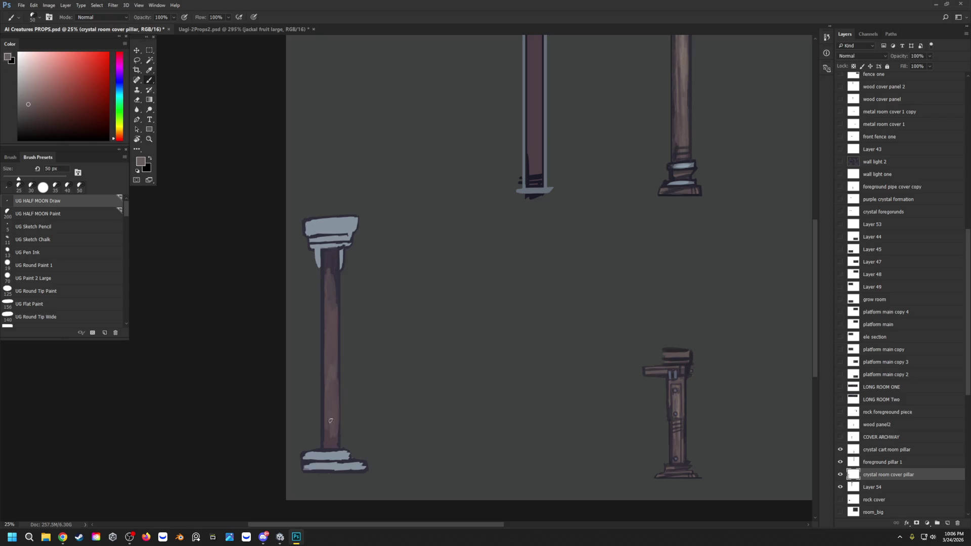
alt+click(331, 371)
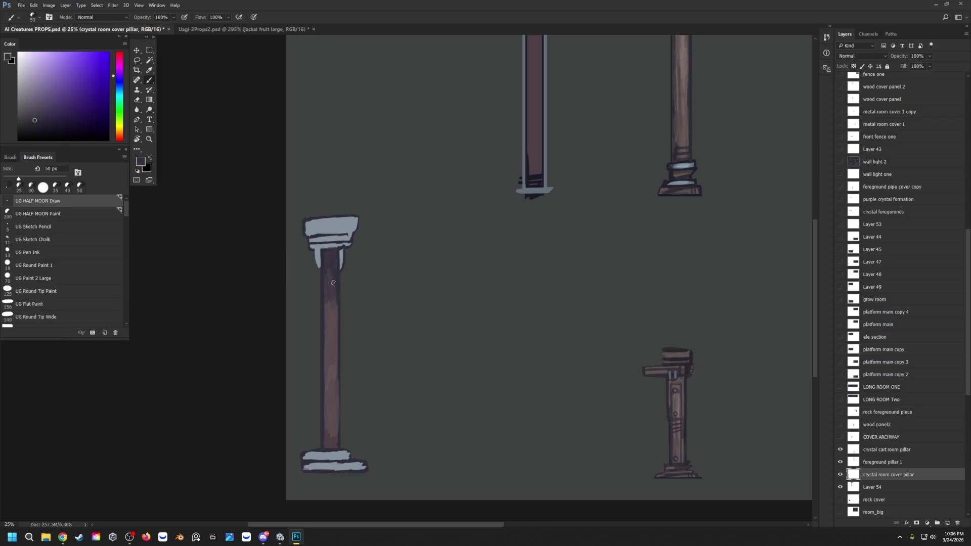
drag(330, 331, 326, 298)
drag(334, 438, 332, 415)
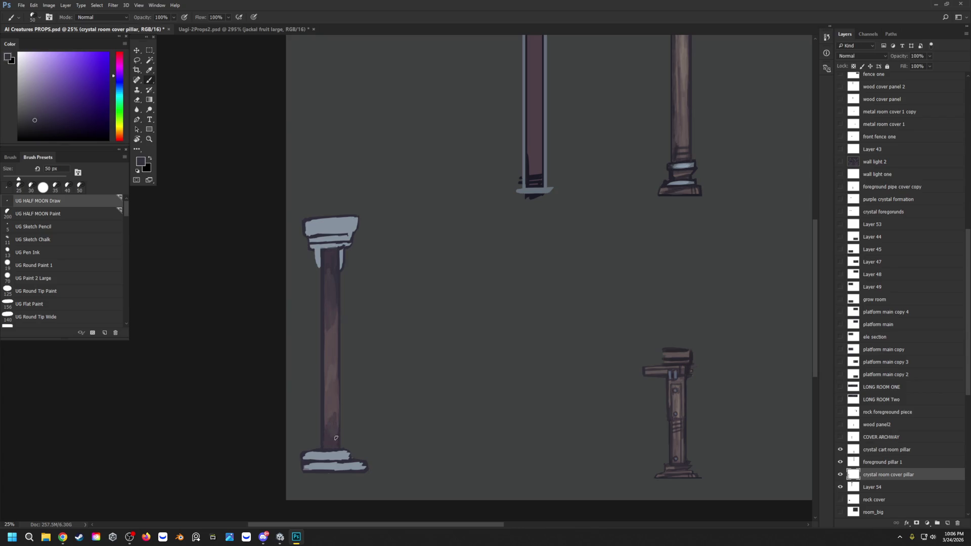
alt+click(335, 378)
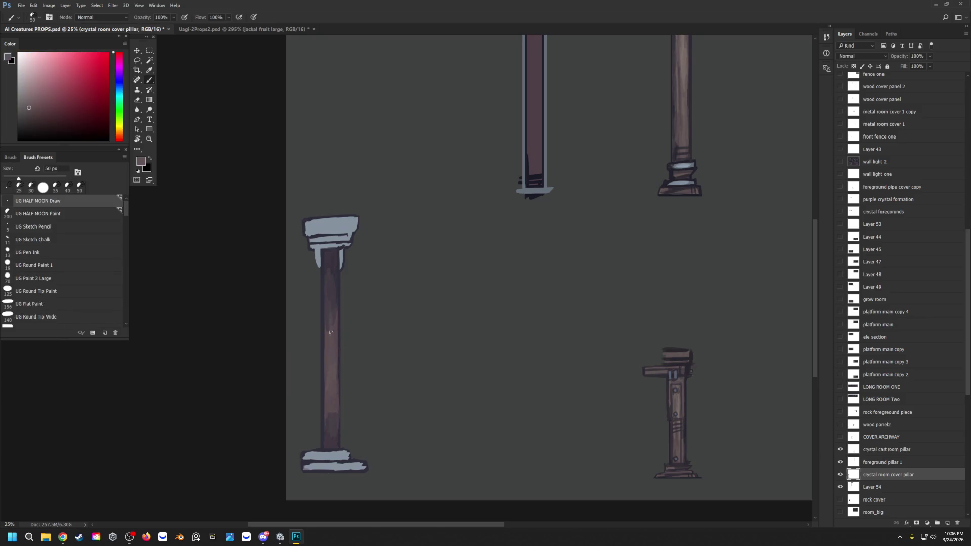
drag(336, 417, 335, 400)
Darken the top of the pillar's base with dark greyish-purple marks, covering its light stroke's right end.
alt+click(331, 444)
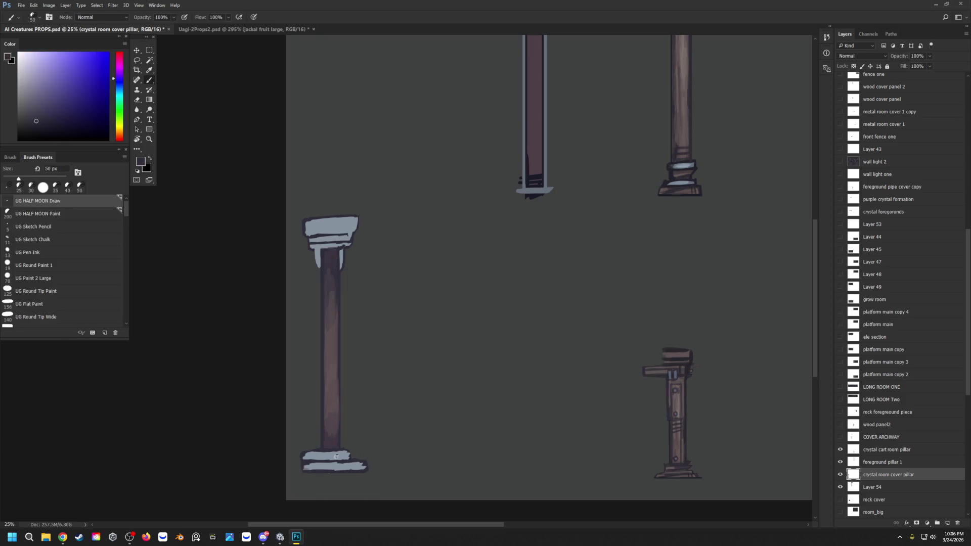
key(bracketleft)
drag(328, 458, 341, 454)
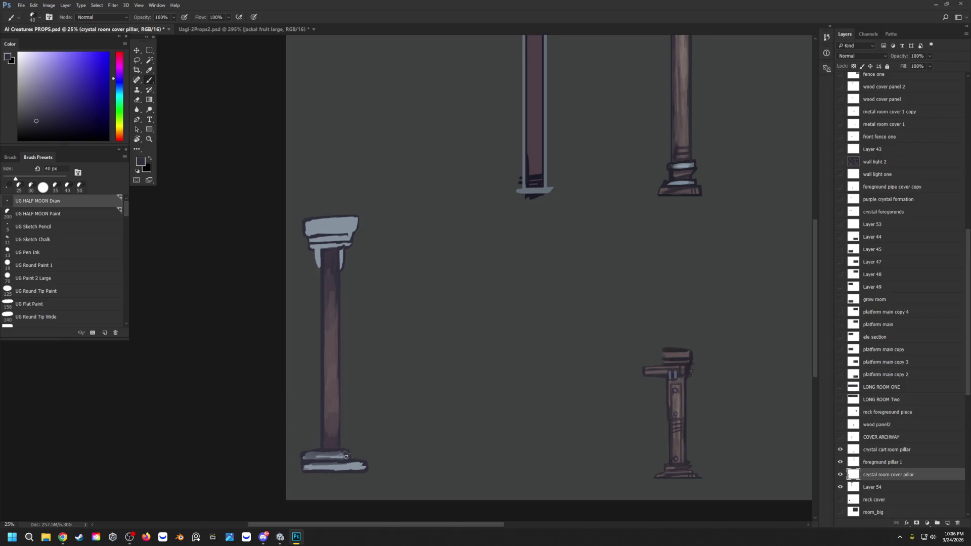
mouse_move(372, 467)
mouse_down()
mouse_move(312, 468)
mouse_move(324, 471)
mouse_up()
Outline and shade the capital's top edge with dark sampled paint using the half-moon brush.
key(i)
click(355, 216)
click(530, 182)
key(b)
drag(356, 217, 331, 213)
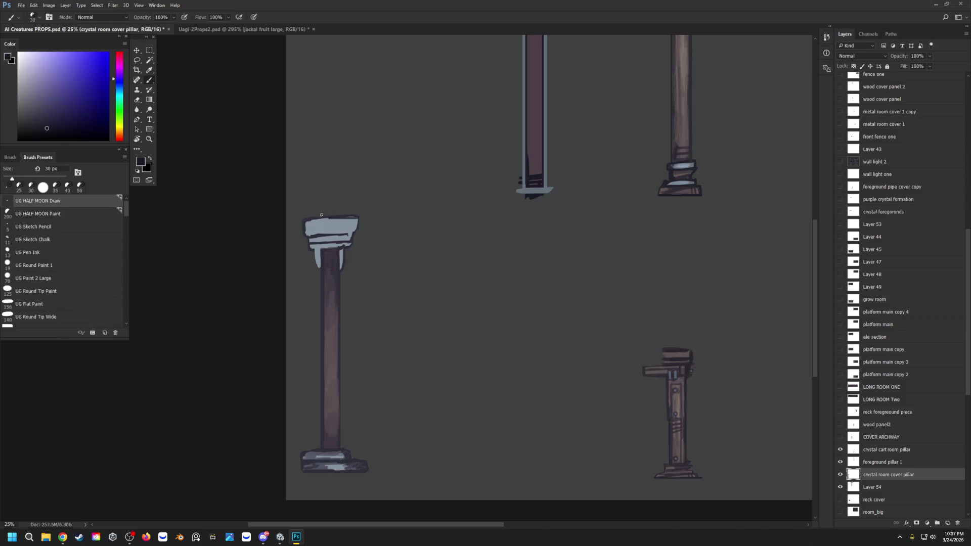
key(comma)
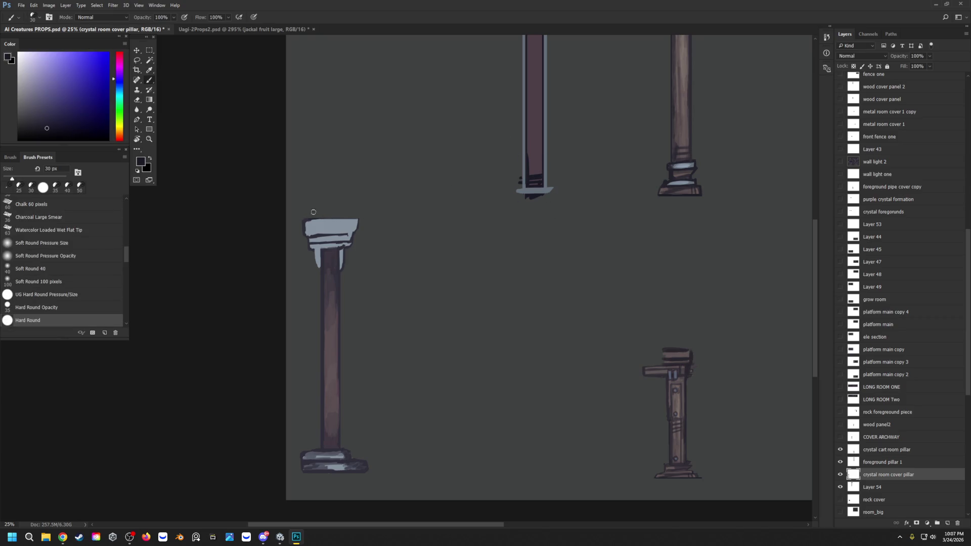
key(period)
mouse_move(361, 221)
mouse_down()
mouse_move(308, 221)
mouse_move(320, 221)
mouse_move(309, 233)
mouse_up()
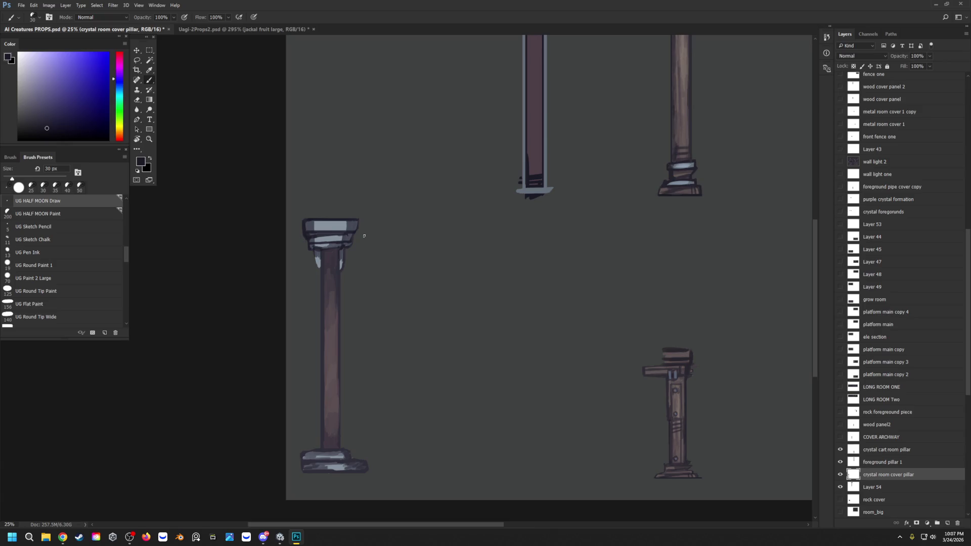
alt+click(339, 463)
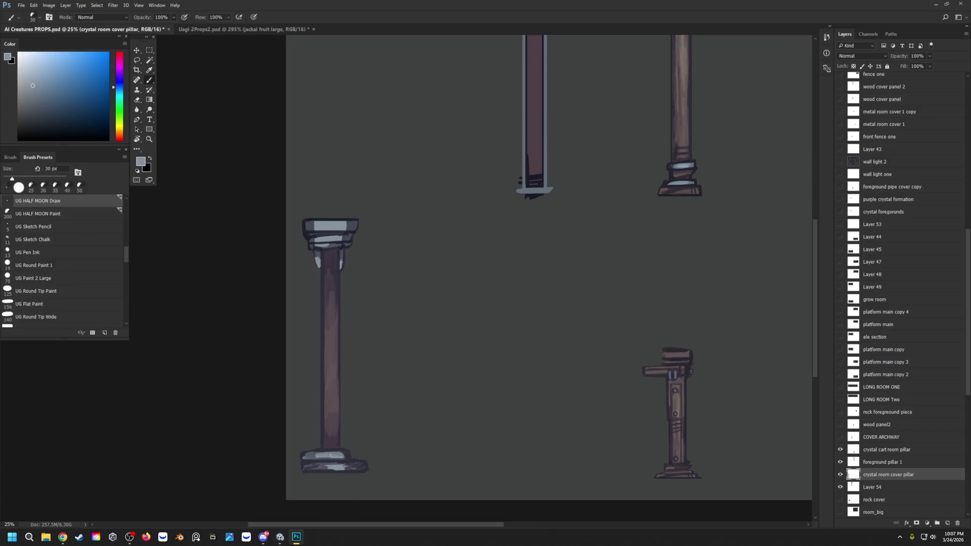
Add a light blue-grey stroke on the base, then outline both shaft edges in dark purple.
mouse_move(339, 465)
mouse_down()
mouse_move(358, 465)
mouse_move(322, 469)
mouse_up()
key(i)
click(325, 413)
click(65, 126)
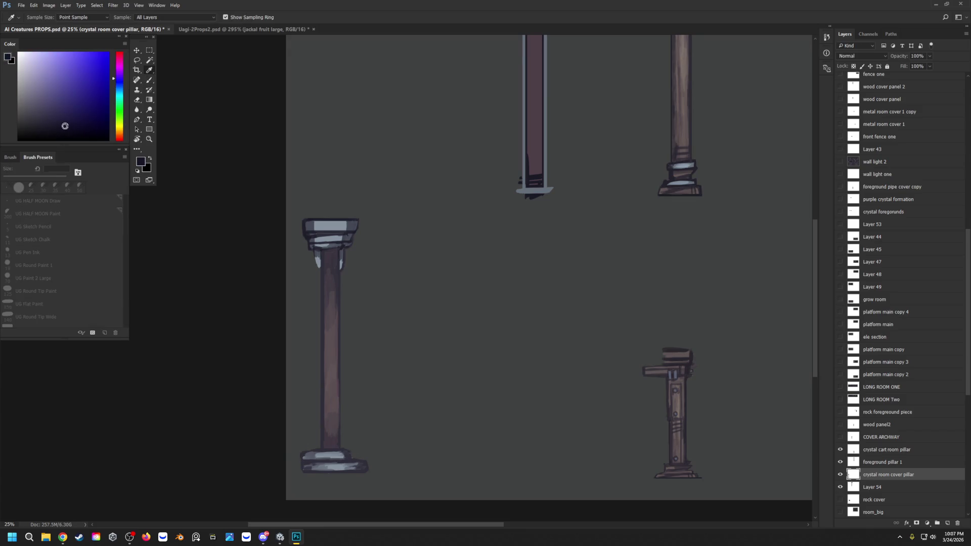
key(b)
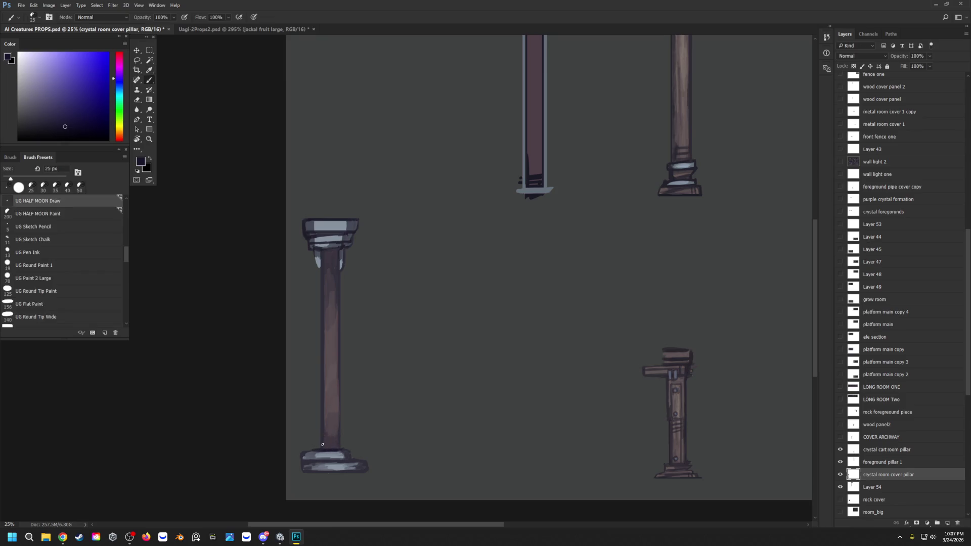
drag(320, 262, 324, 450)
drag(341, 252, 341, 451)
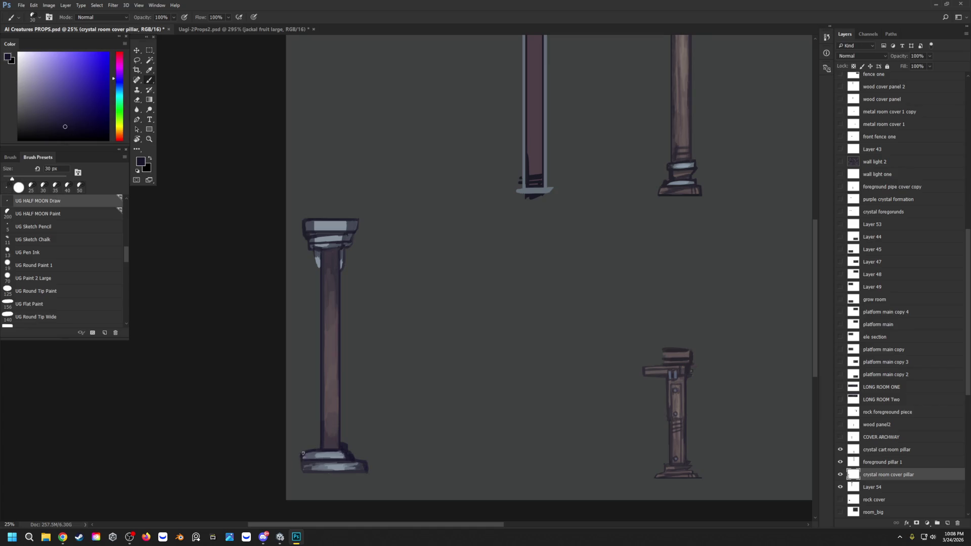
Darken the left end and top-left edge of the pillar base.
drag(305, 460, 314, 459)
drag(316, 446, 308, 448)
Shade the right side of the left pillar's shaft with dark blue-purple and darker purple touches.
alt+click(313, 450)
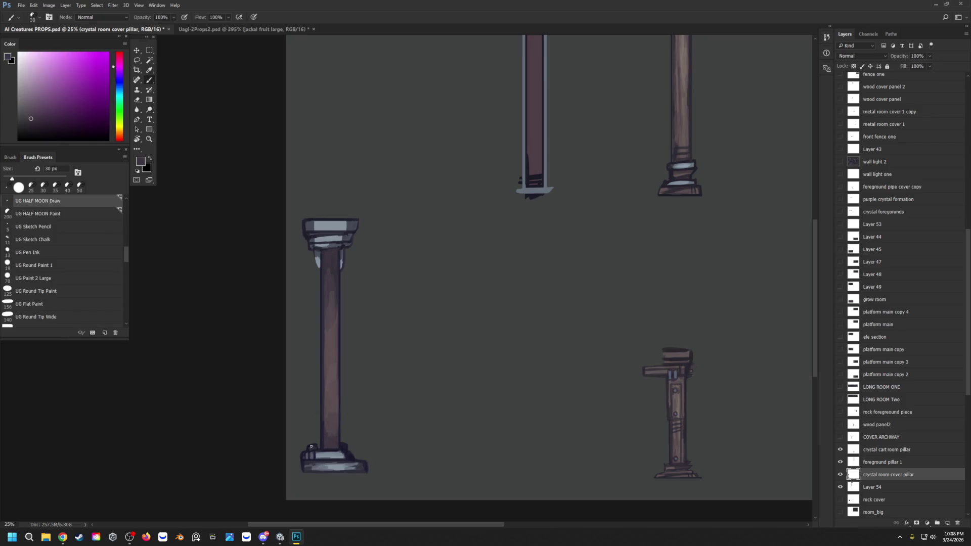
alt+click(314, 448)
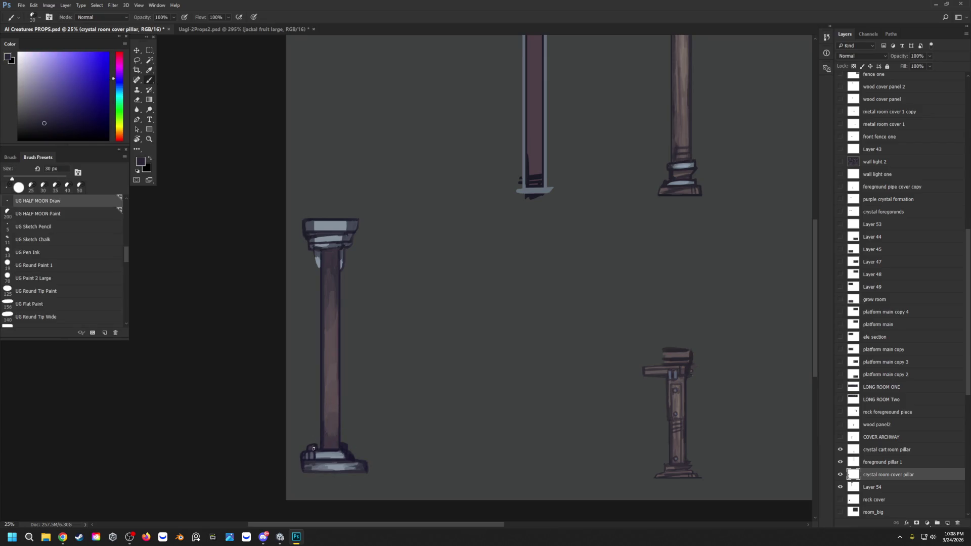
alt+click(343, 448)
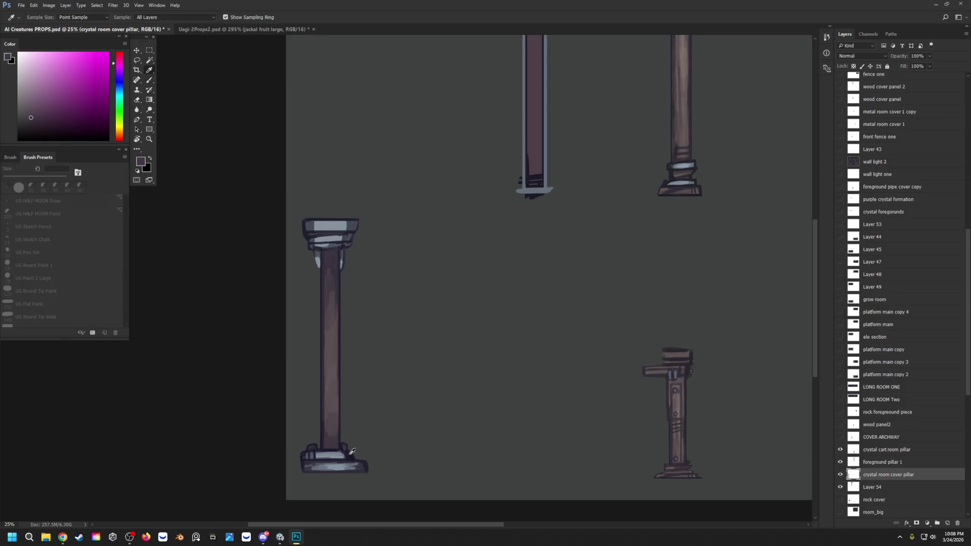
alt+click(342, 447)
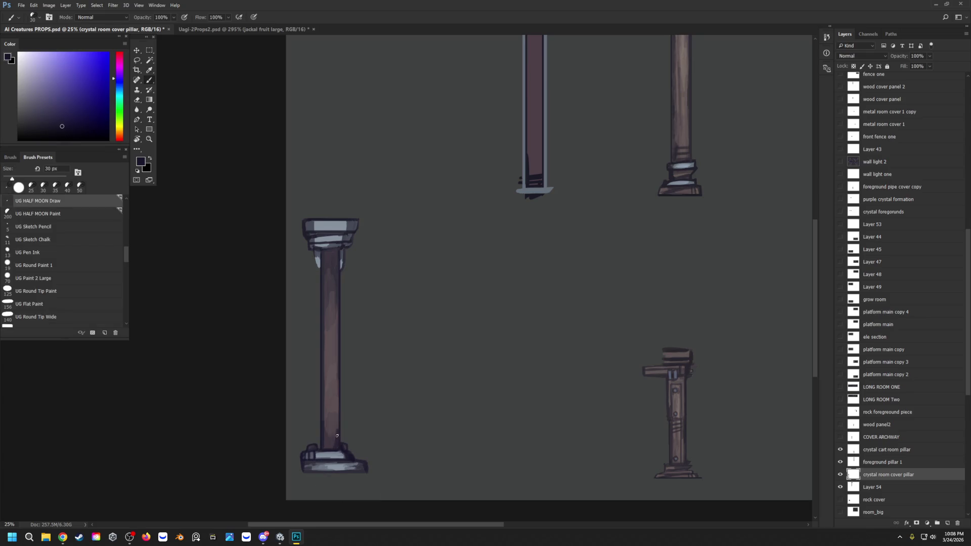
drag(339, 250, 331, 452)
alt+click(332, 308)
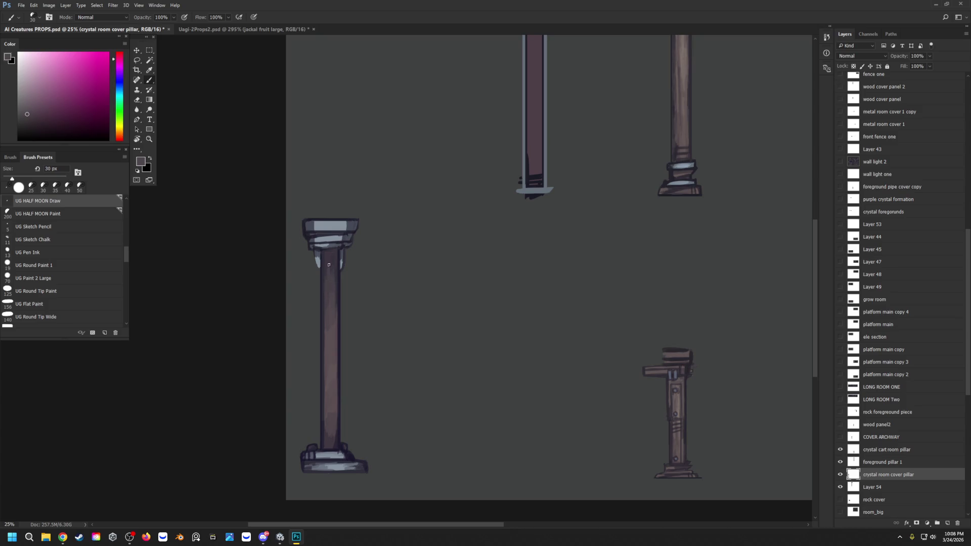
alt+click(330, 258)
alt+click(333, 443)
drag(335, 401, 333, 412)
Zoom out to check all the pillars, then zoom back in on the left pillar.
click(149, 139)
drag(326, 190, 299, 189)
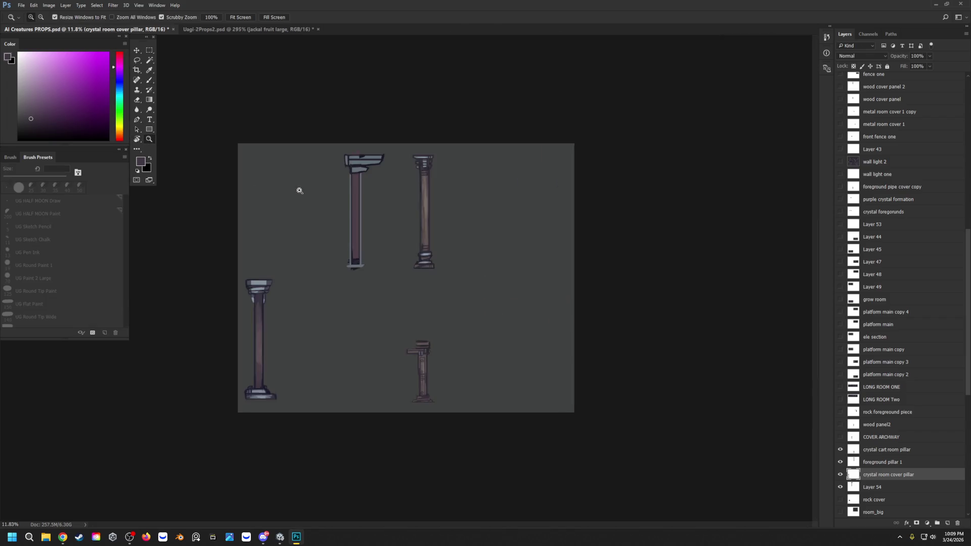
click(155, 256)
click(195, 304)
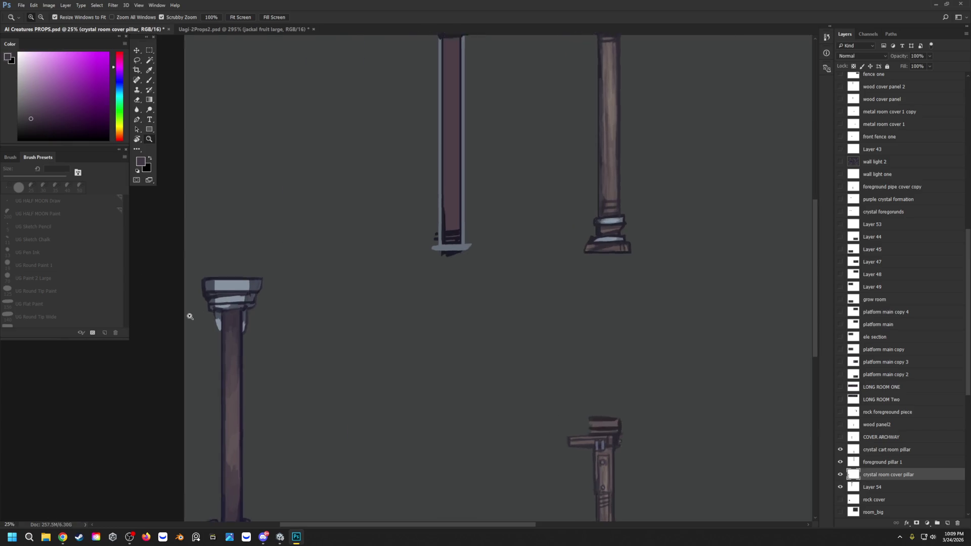
Draw dark blue-purple lines outlining the light-blue drip, across the pillar neck, and along the base's top.
key(b)
alt+click(220, 312)
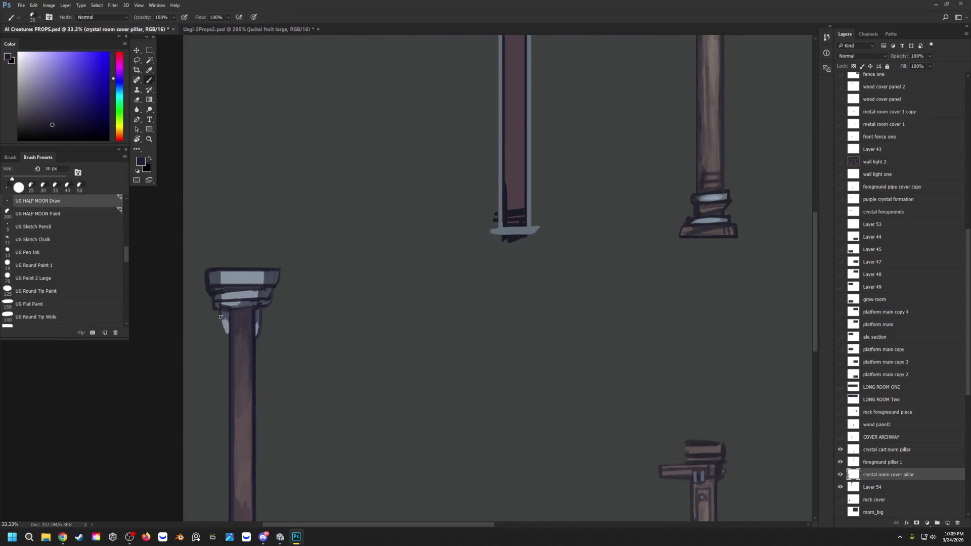
drag(219, 310, 225, 332)
drag(235, 336, 254, 333)
scroll(265, 330, down, 5)
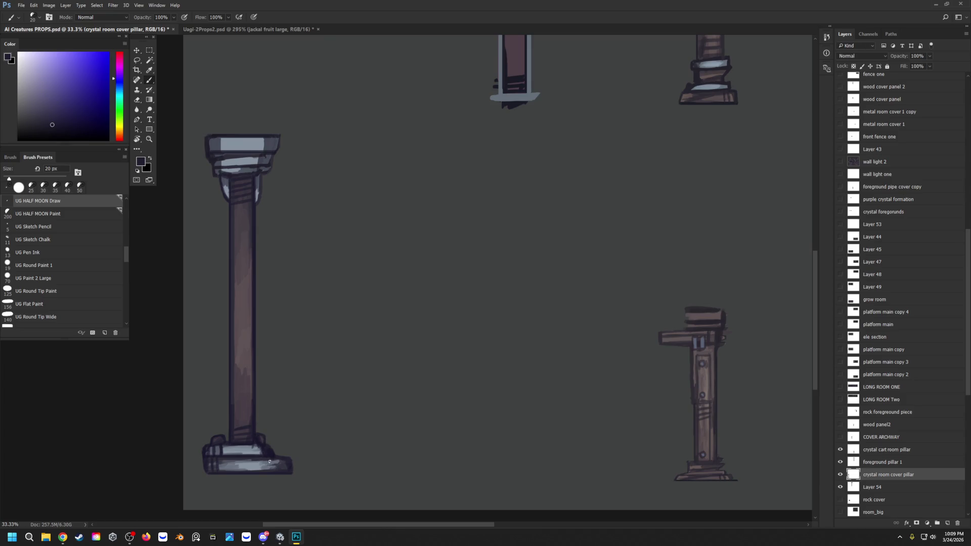
drag(266, 465, 233, 467)
drag(260, 450, 218, 449)
scroll(328, 298, up, 2)
scroll(311, 248, up, 2)
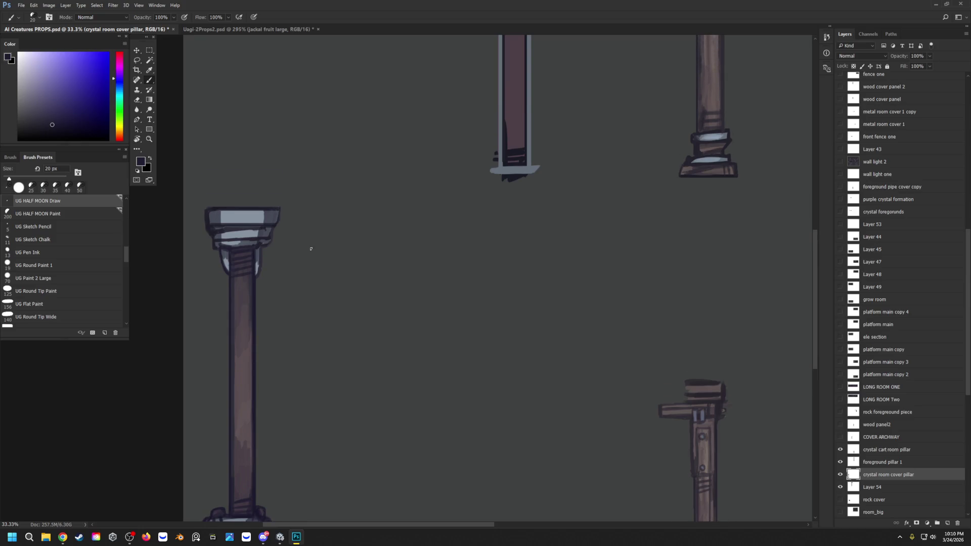
scroll(310, 249, down, 1)
scroll(311, 248, down, 1)
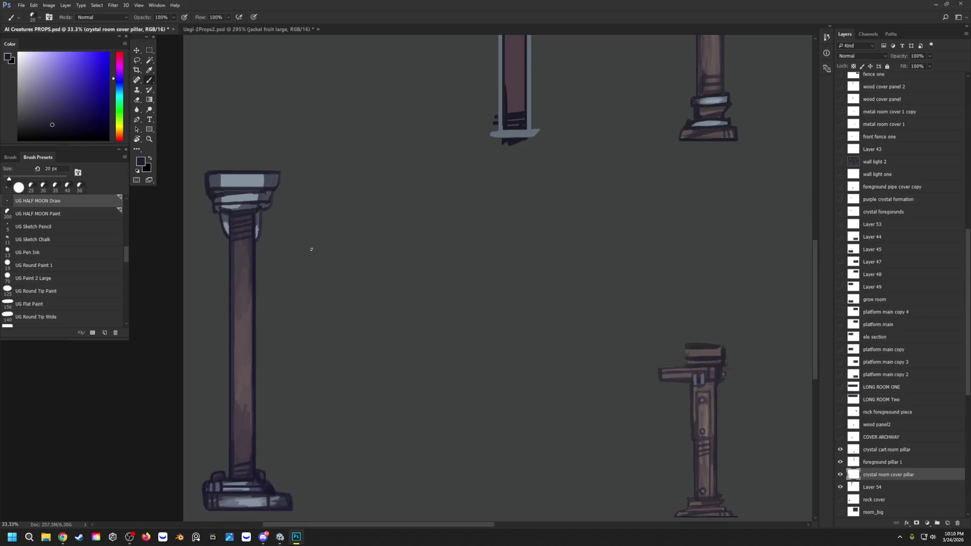
Brighten the left pillar's base with sampled light grey-blue highlights.
key(i)
click(248, 194)
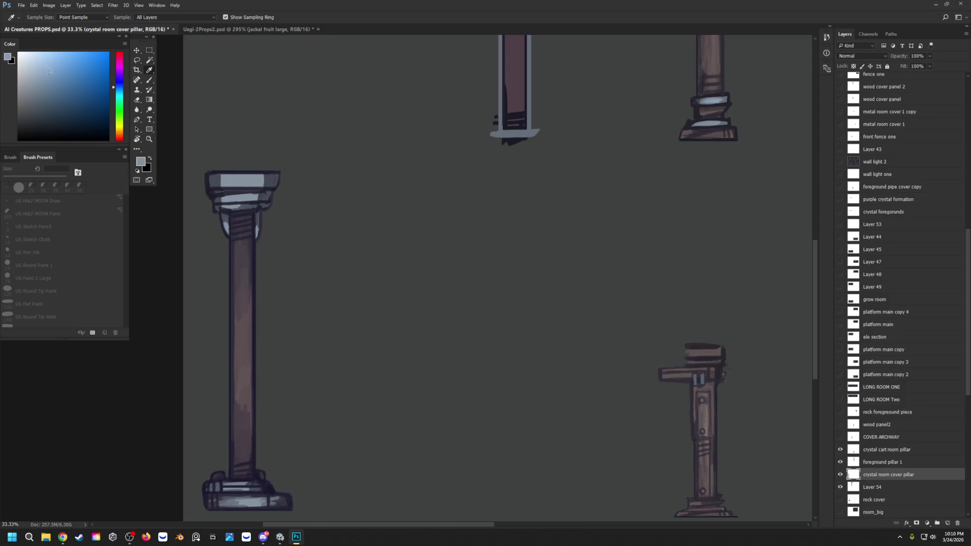
key(b)
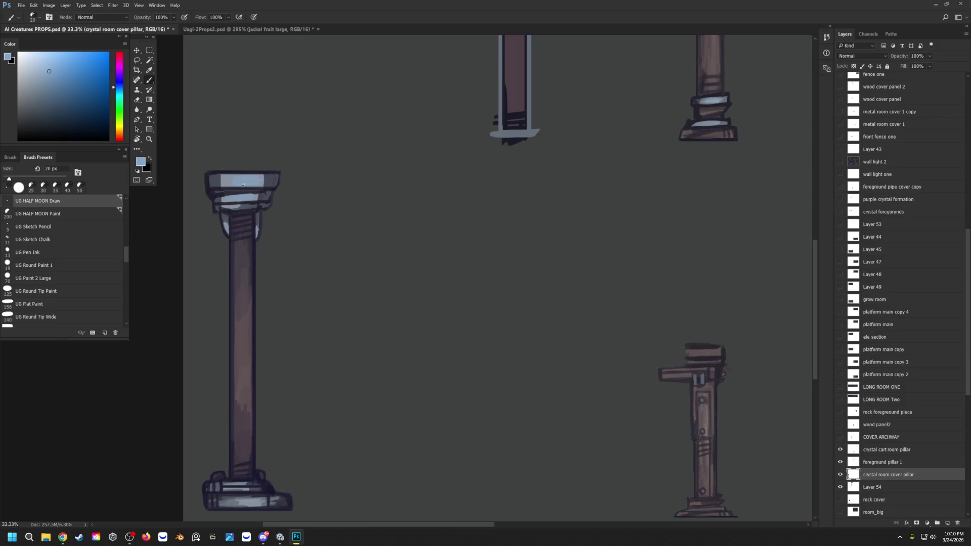
drag(256, 498, 241, 500)
drag(232, 484, 236, 487)
scroll(304, 328, down, 1)
Paint a brown plate with a dot on the capital, then hide the dark background layer.
key(i)
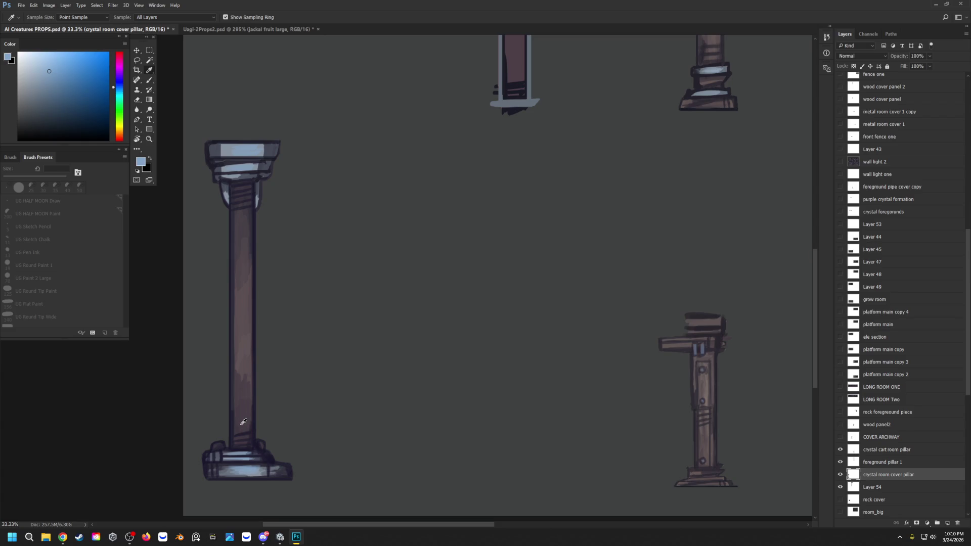
click(252, 290)
key(b)
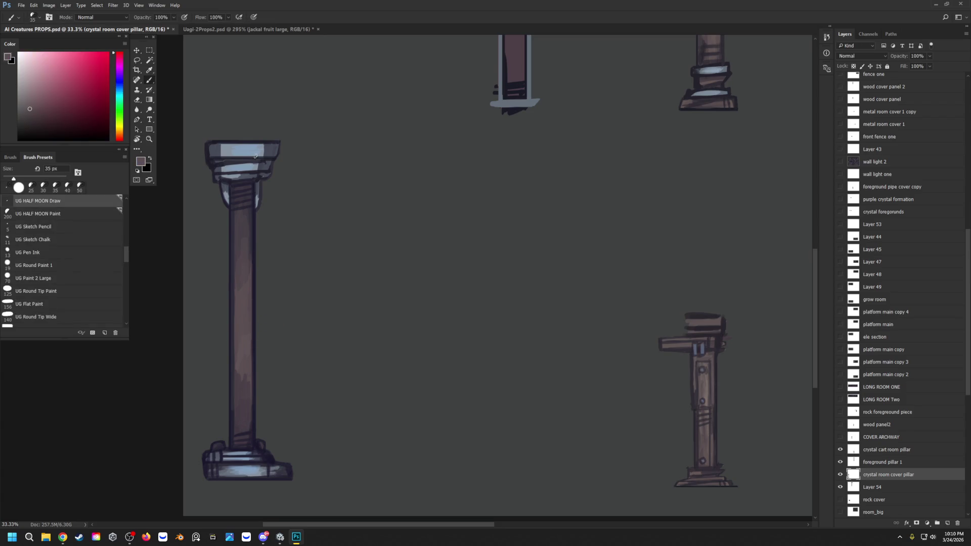
mouse_move(255, 157)
mouse_down()
mouse_move(236, 155)
mouse_move(243, 166)
mouse_move(232, 154)
mouse_up()
key(bracketleft)
alt+click(257, 170)
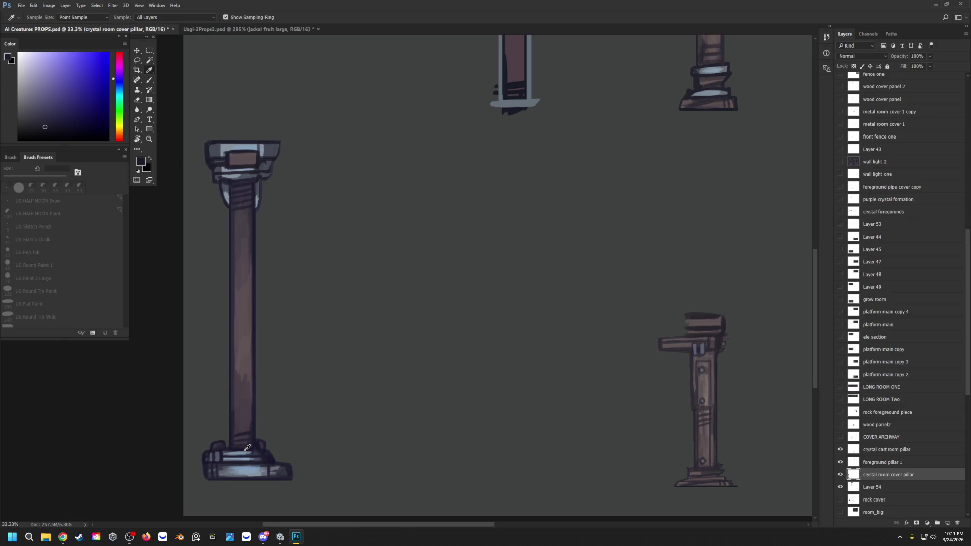
alt+click(242, 150)
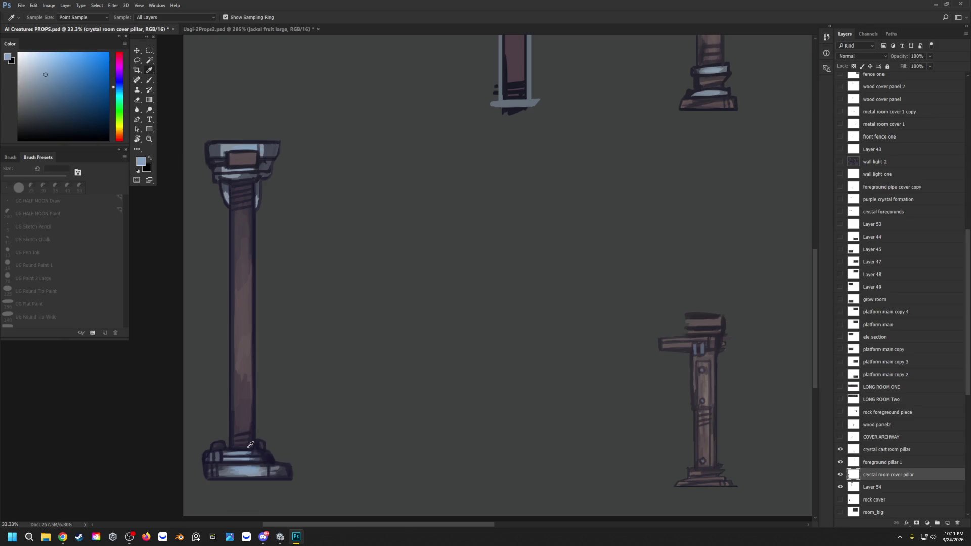
alt+click(243, 158)
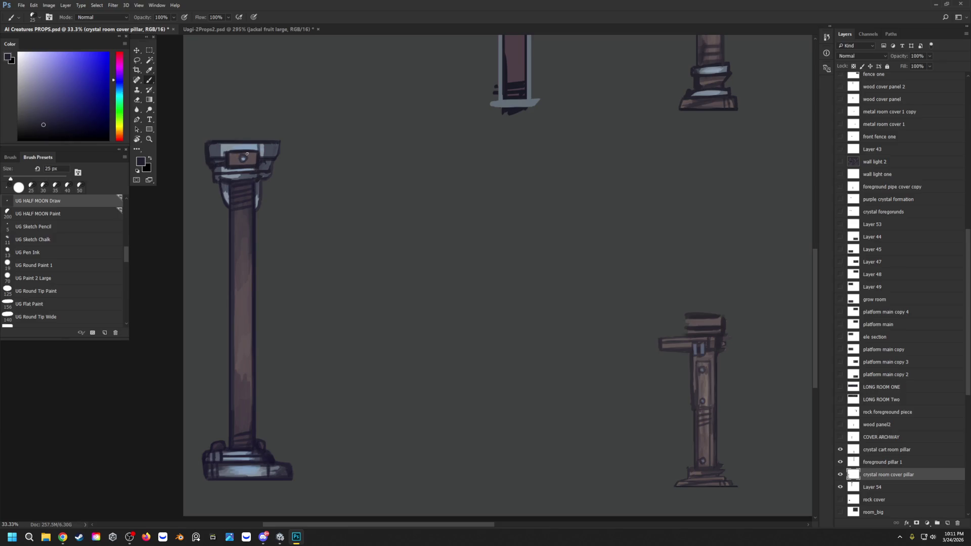
scroll(245, 155, down, 2)
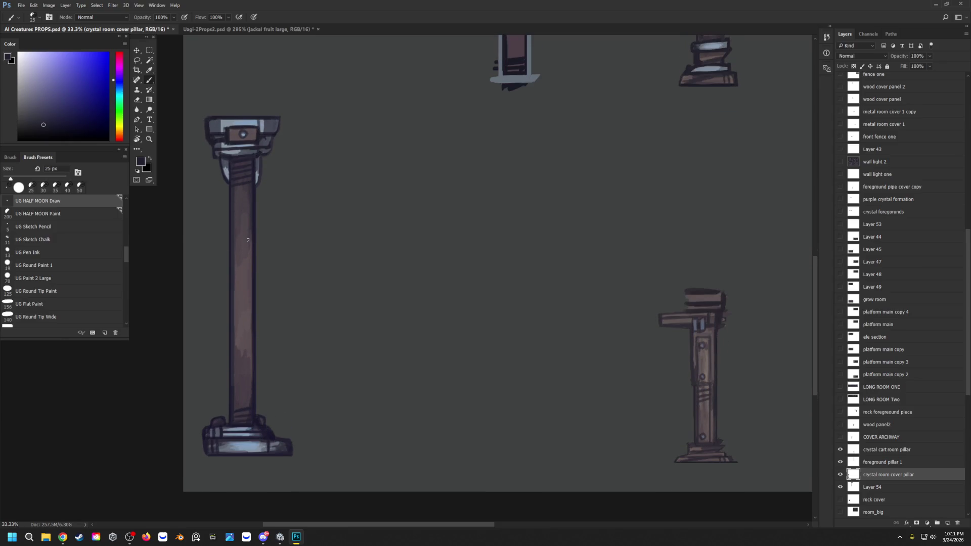
scroll(283, 218, up, 3)
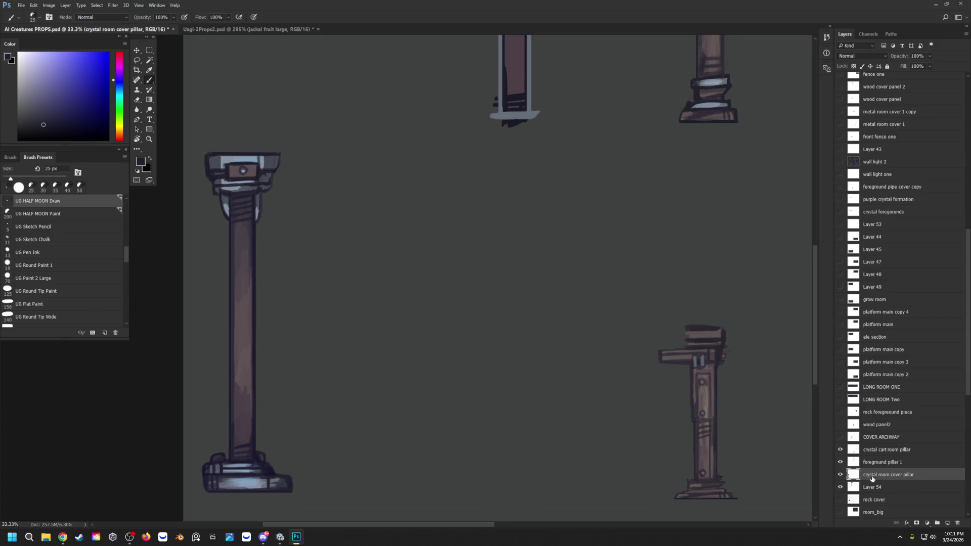
scroll(850, 479, down, 1)
scroll(850, 479, down, 7)
scroll(851, 493, down, 5)
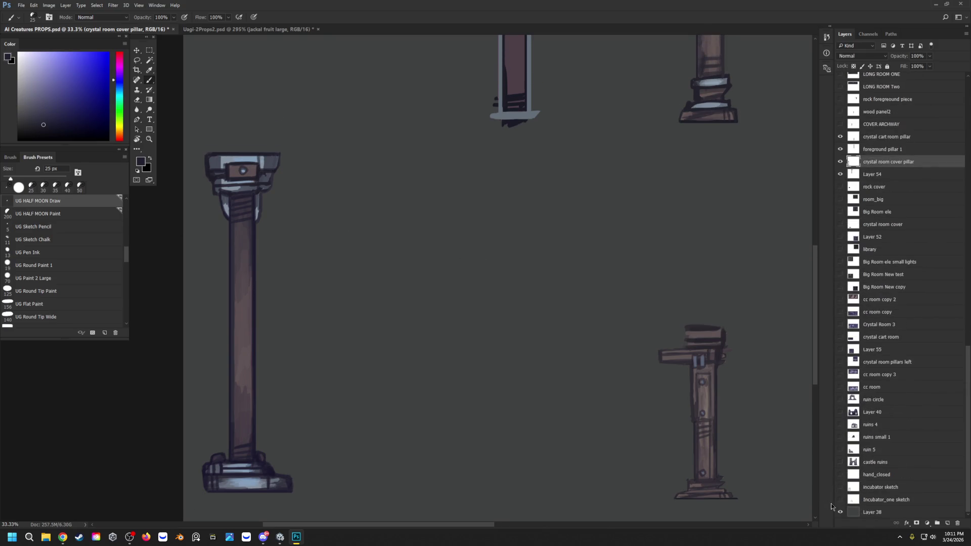
click(840, 512)
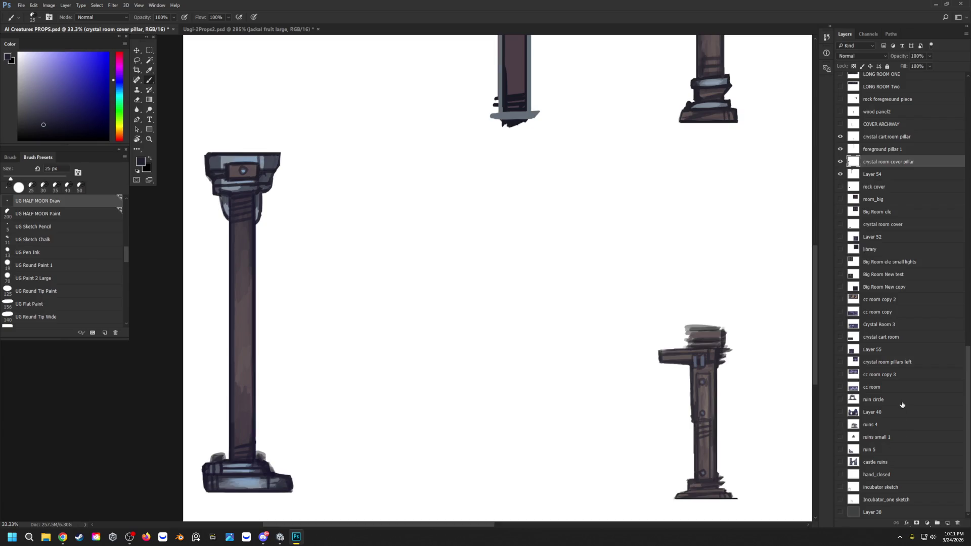
scroll(903, 399, up, 4)
Toggle the background layer's visibility and pick the HALF MOON Paint brush preset at 20 px.
click(841, 325)
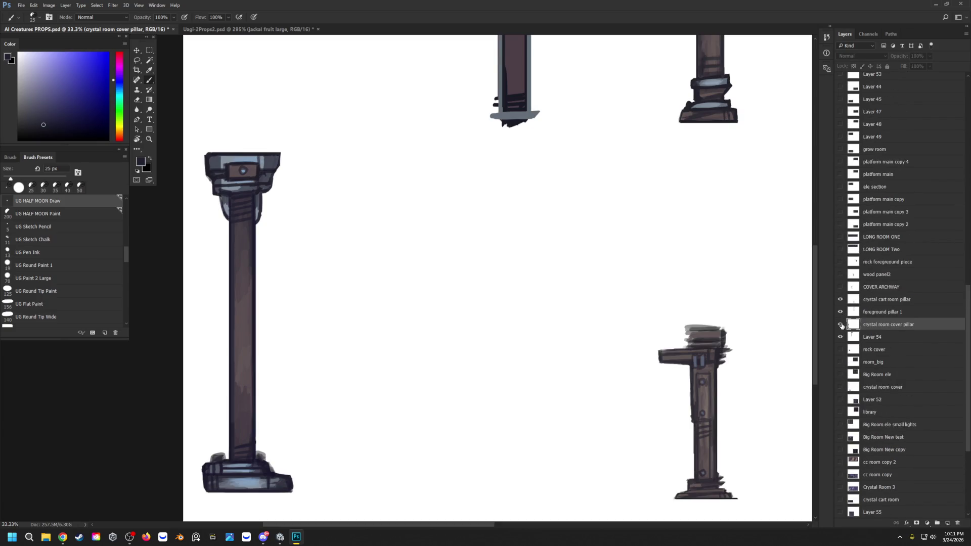
click(841, 325)
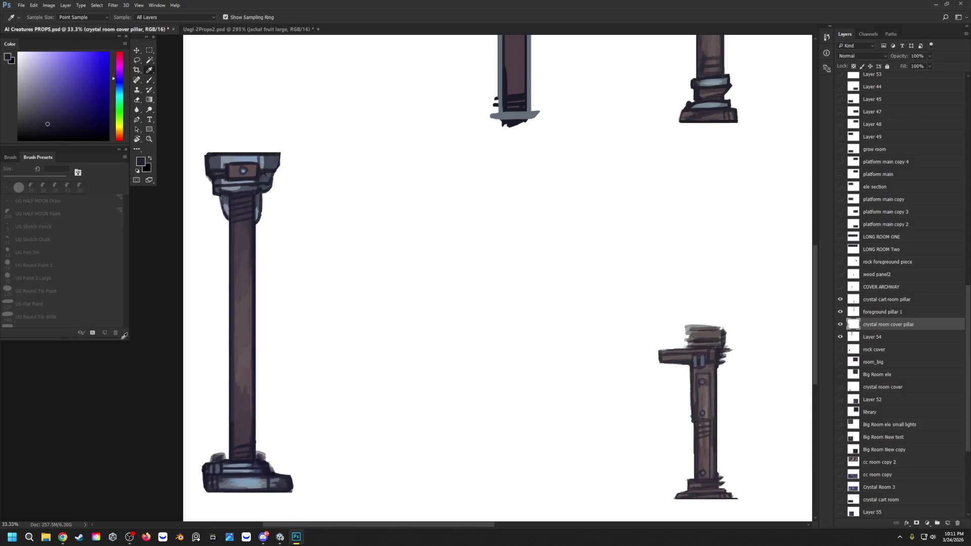
click(39, 220)
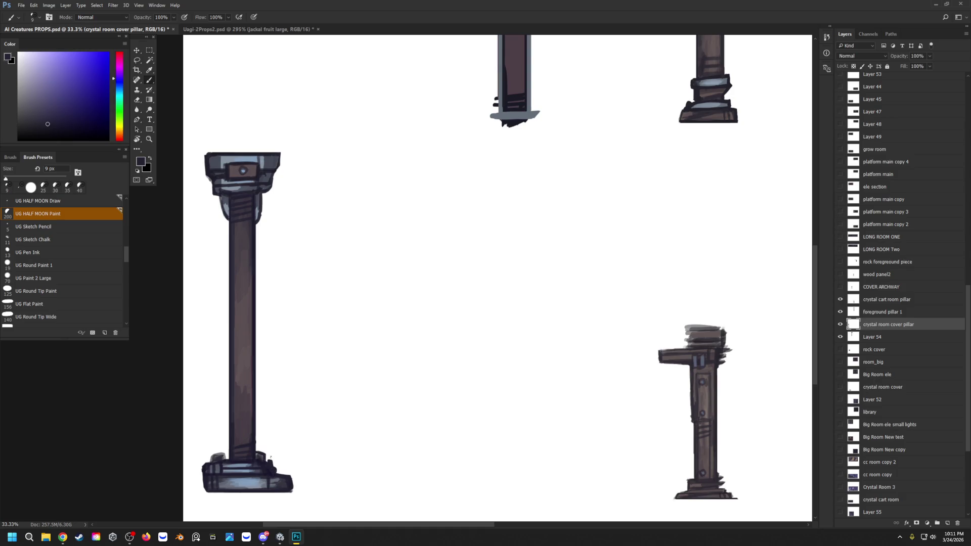
key(bracketright)
key(bracketright)
Outline the left pillar base's bottom and top-left edges in dark muted purple and blue-grey.
click(296, 490)
drag(296, 490, 206, 495)
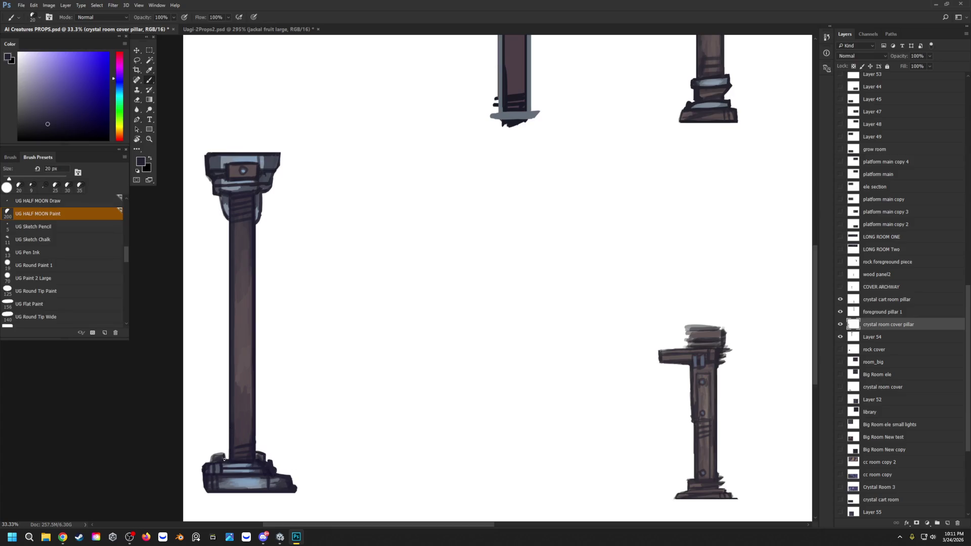
drag(223, 455, 213, 456)
alt+click(218, 456)
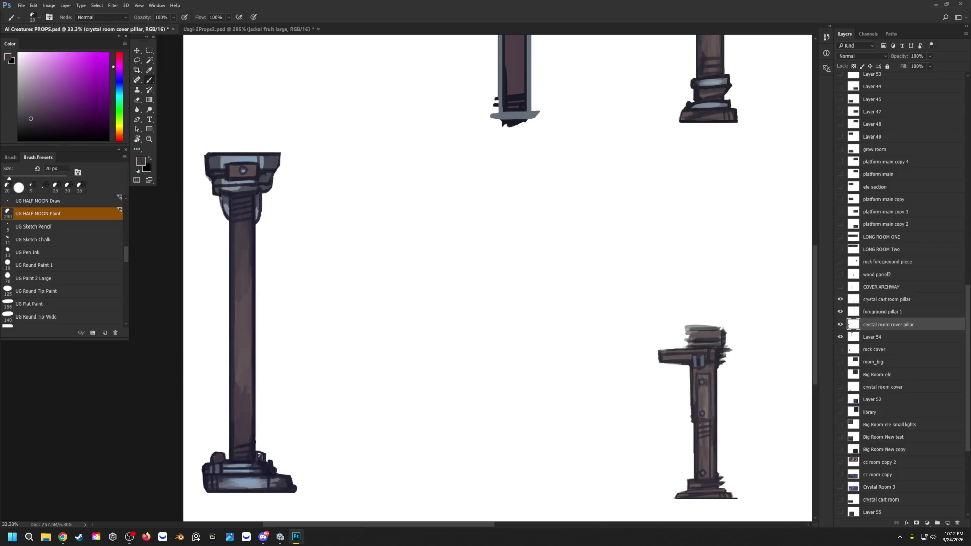
alt+click(258, 459)
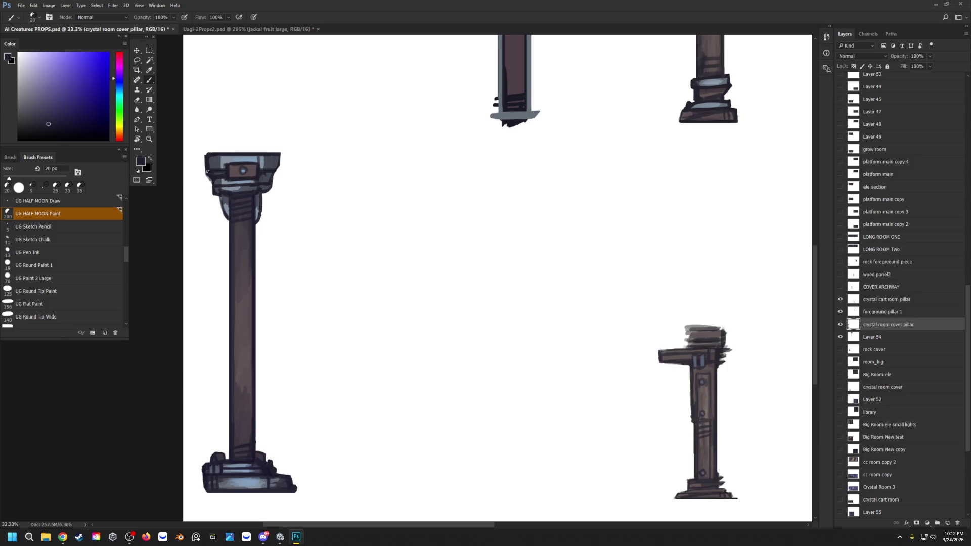
Darken the capital's top-left, right and lower-right edges and add dark marks under its plate.
drag(203, 155, 203, 165)
drag(274, 173, 274, 181)
mouse_move(262, 210)
mouse_down()
mouse_move(263, 197)
mouse_move(231, 222)
mouse_up()
drag(227, 184, 234, 192)
key(z)
scroll(422, 180, down, 3)
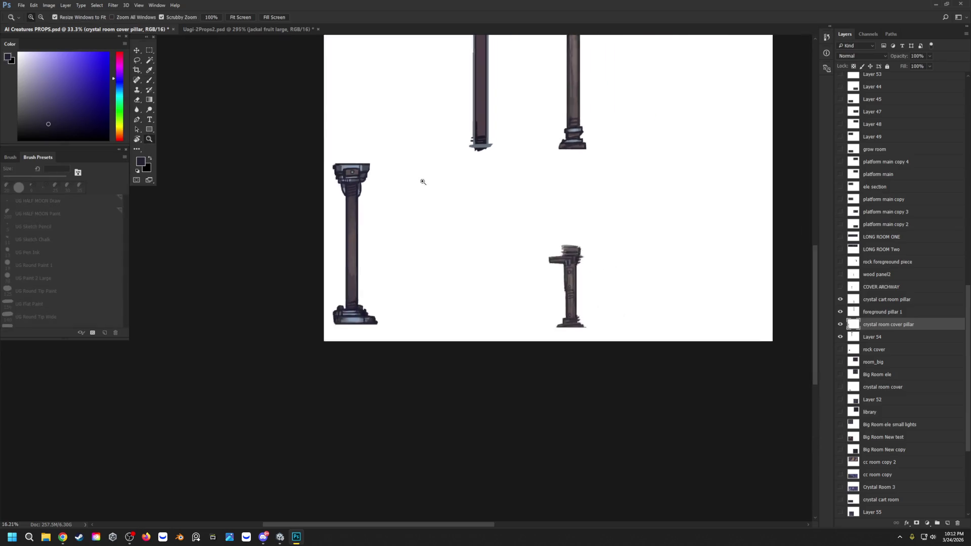
scroll(468, 152, down, 2)
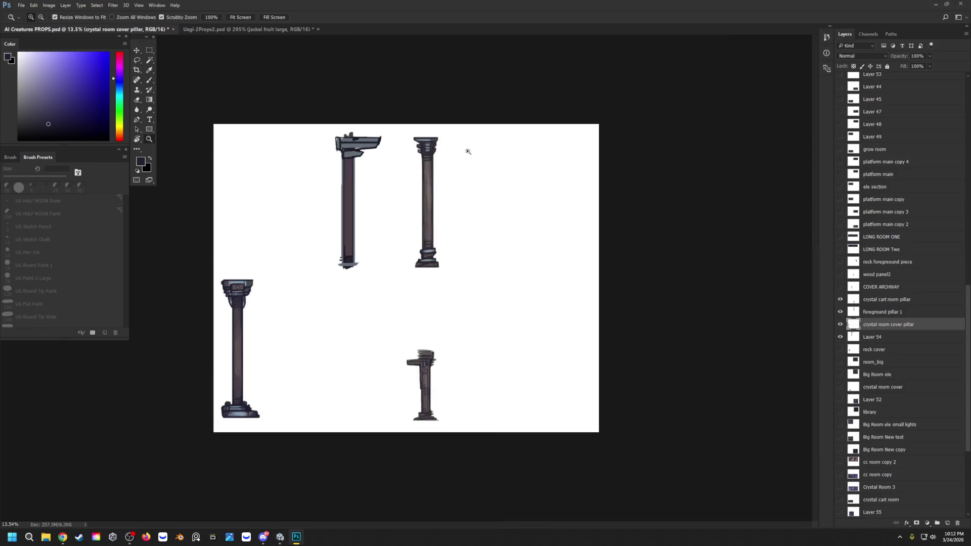
Hide every pillar layer except foreground pillar 1 and select that layer.
click(840, 324)
click(841, 312)
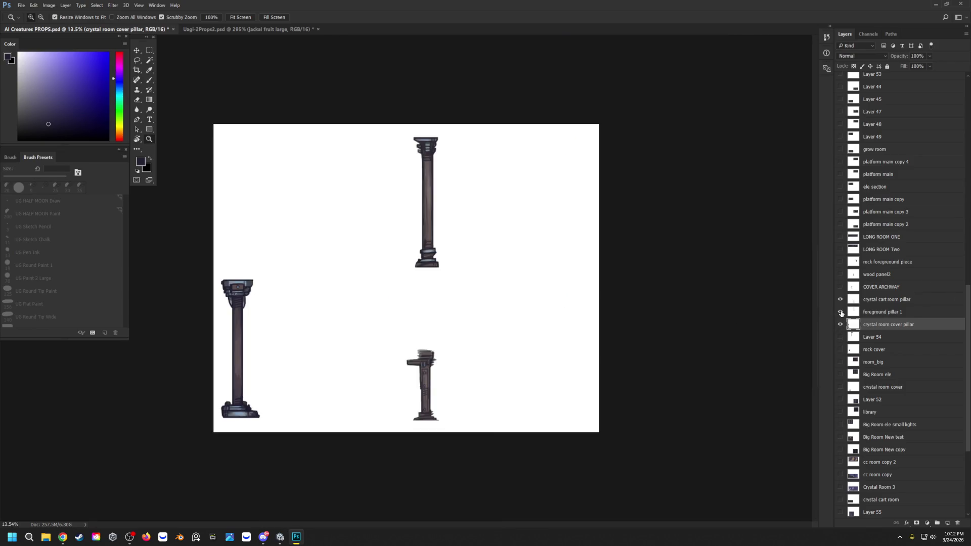
click(839, 299)
click(840, 299)
click(841, 312)
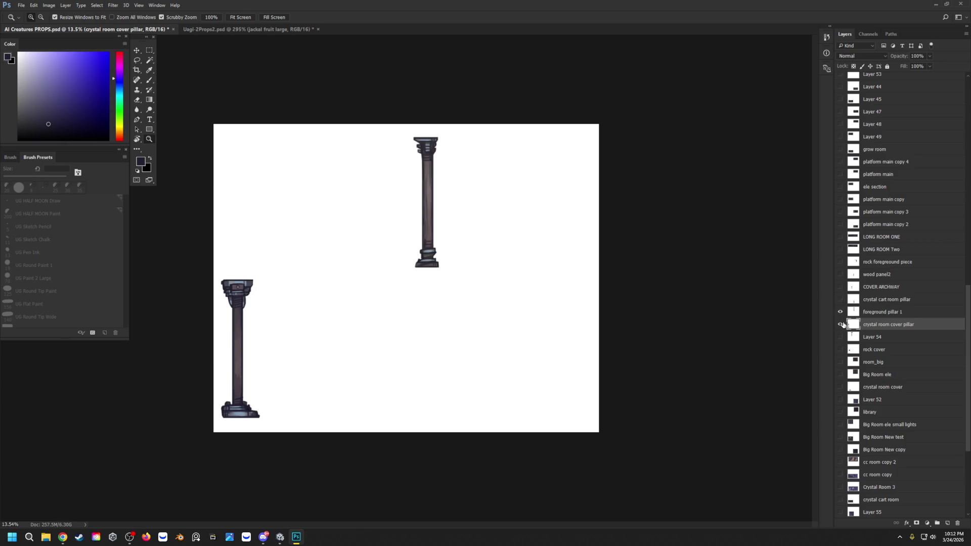
click(840, 324)
click(882, 313)
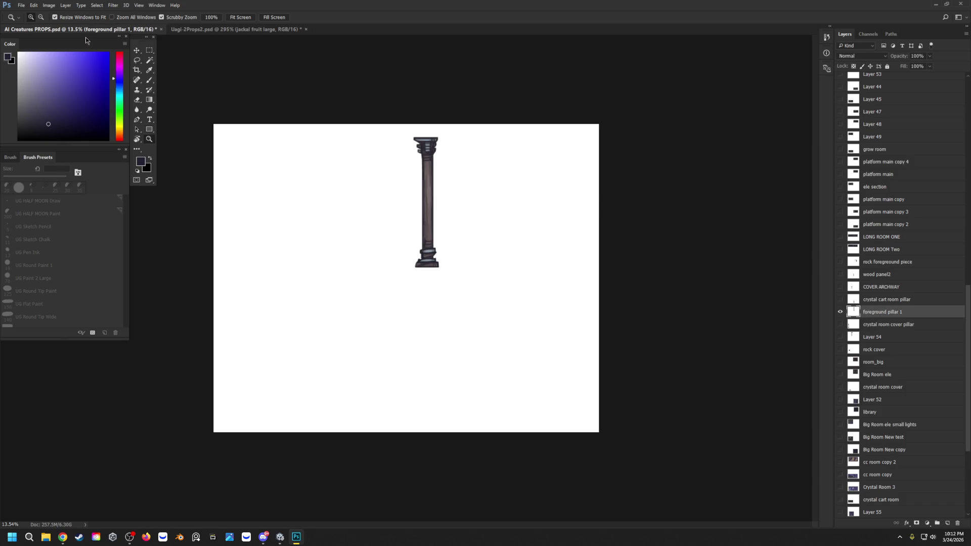
Start File > Export > Layers to Files to export the visible layer as its own PNG.
click(24, 9)
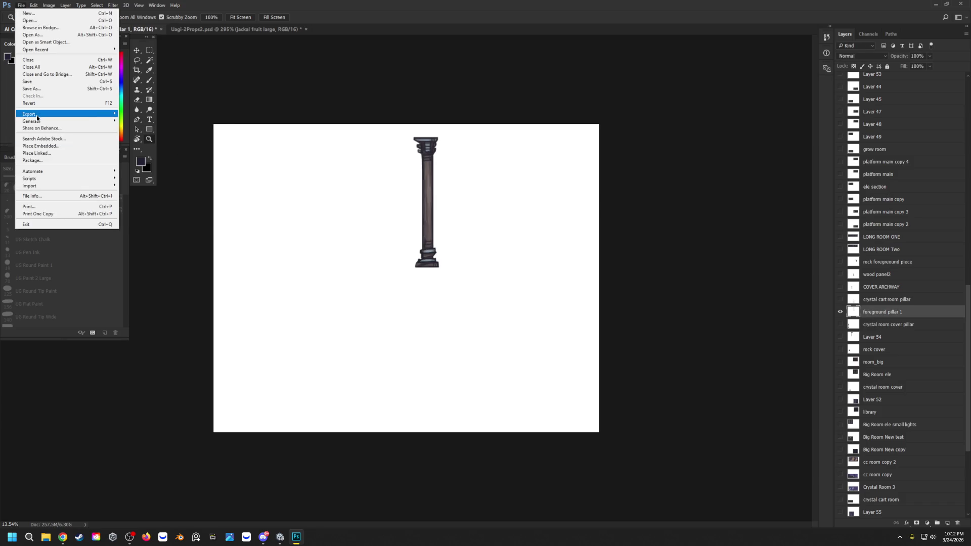
mouse_move(31, 114)
click(156, 181)
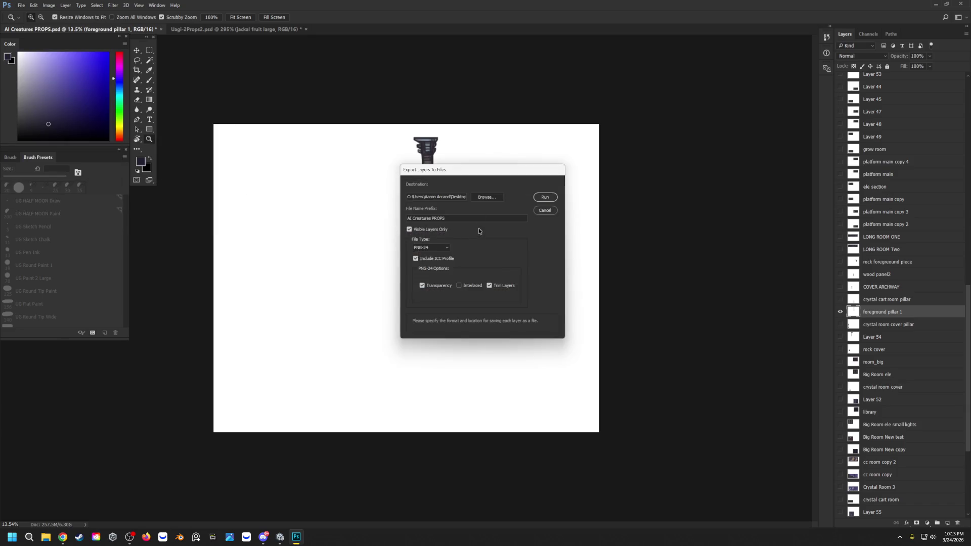
text(foreground)
key(Return)
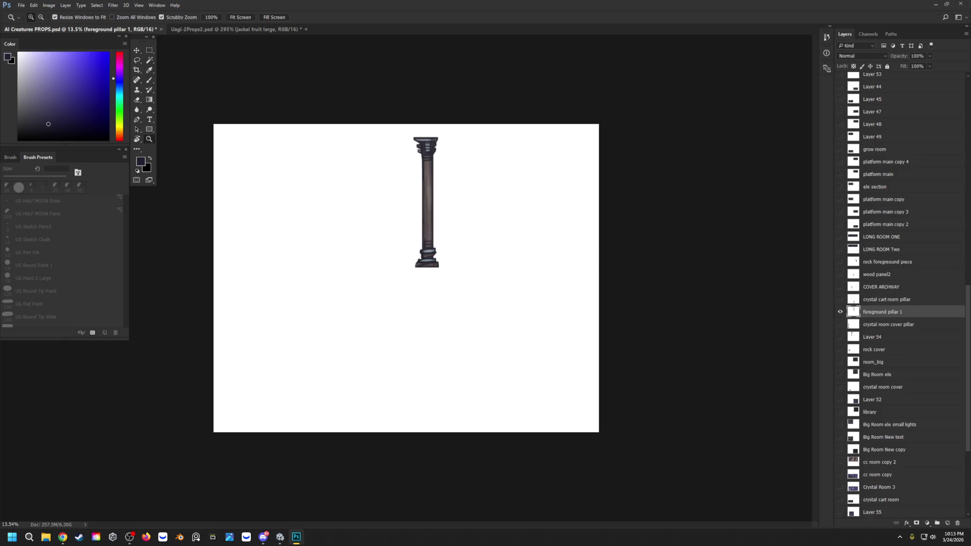
scroll(903, 297, down, 5)
scroll(903, 296, up, 2)
scroll(903, 296, up, 2)
scroll(903, 296, up, 2)
scroll(904, 296, up, 2)
scroll(903, 296, up, 2)
scroll(903, 296, up, 2)
scroll(903, 296, up, 2)
scroll(904, 296, up, 2)
scroll(903, 296, up, 2)
scroll(904, 296, up, 2)
scroll(903, 296, up, 2)
scroll(904, 296, up, 2)
scroll(903, 296, up, 2)
scroll(904, 296, up, 2)
scroll(903, 297, up, 2)
scroll(904, 296, up, 2)
scroll(880, 294, up, 2)
scroll(881, 293, up, 2)
scroll(880, 293, up, 2)
scroll(881, 292, up, 2)
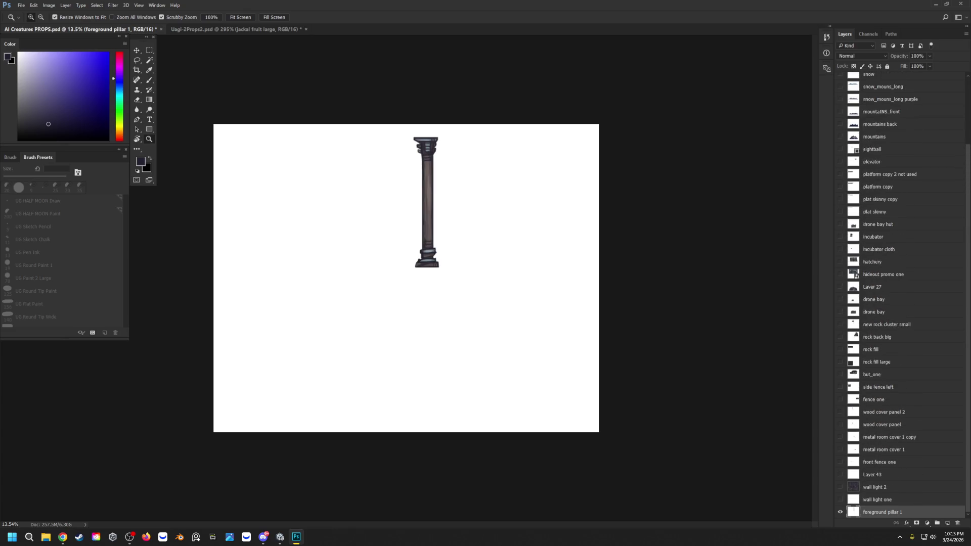
scroll(903, 296, up, 3)
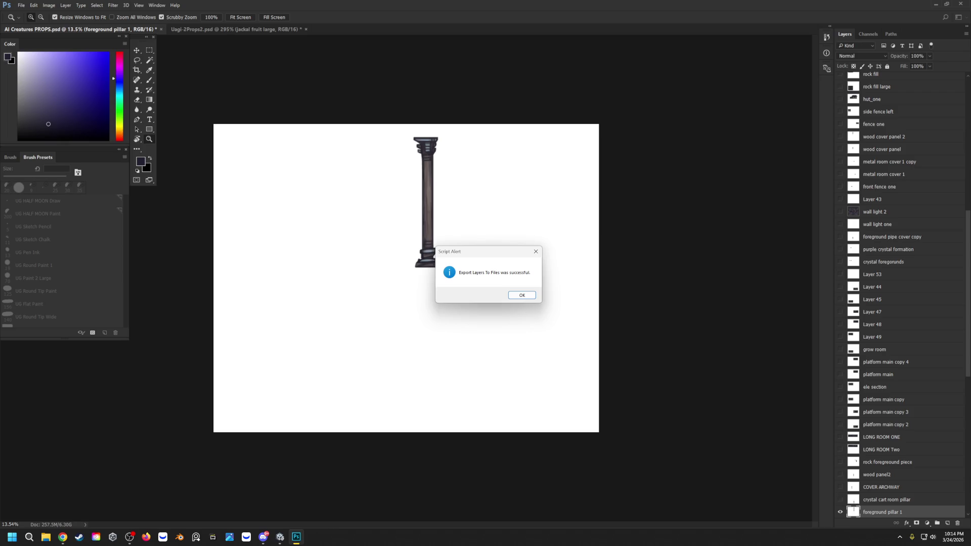
Dismiss the export success notice for foreground pillar 1.
click(530, 294)
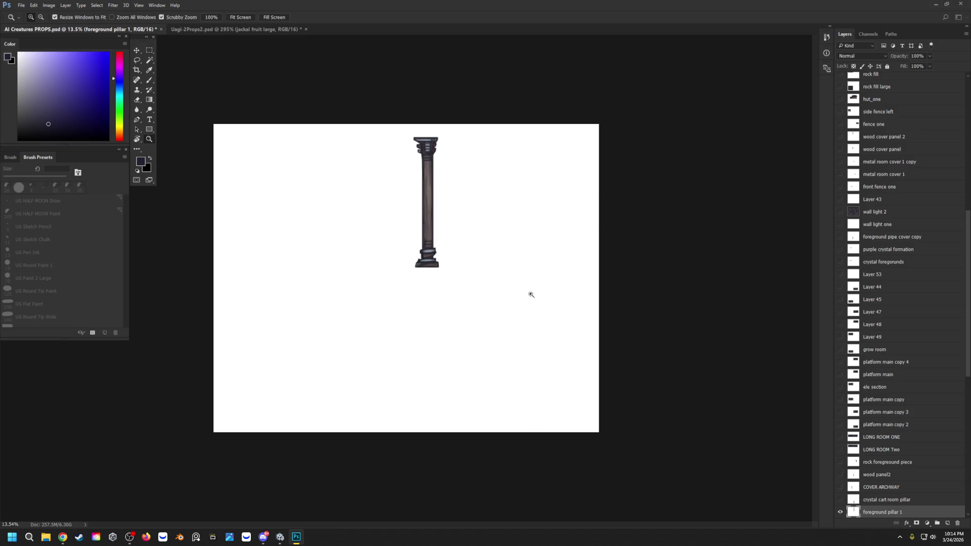
scroll(885, 387, down, 3)
Select crystal room cover pillar and make it the only visible layer.
click(840, 449)
click(844, 452)
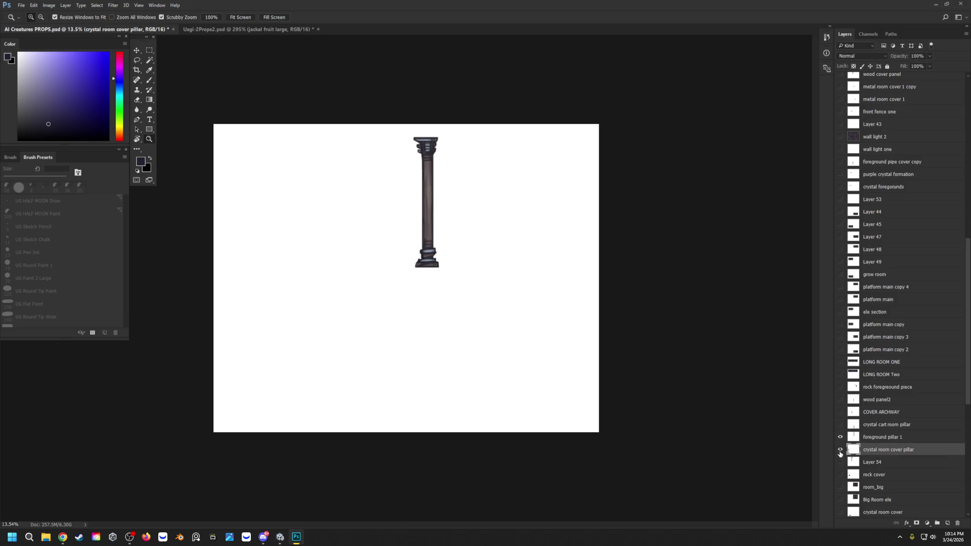
click(840, 437)
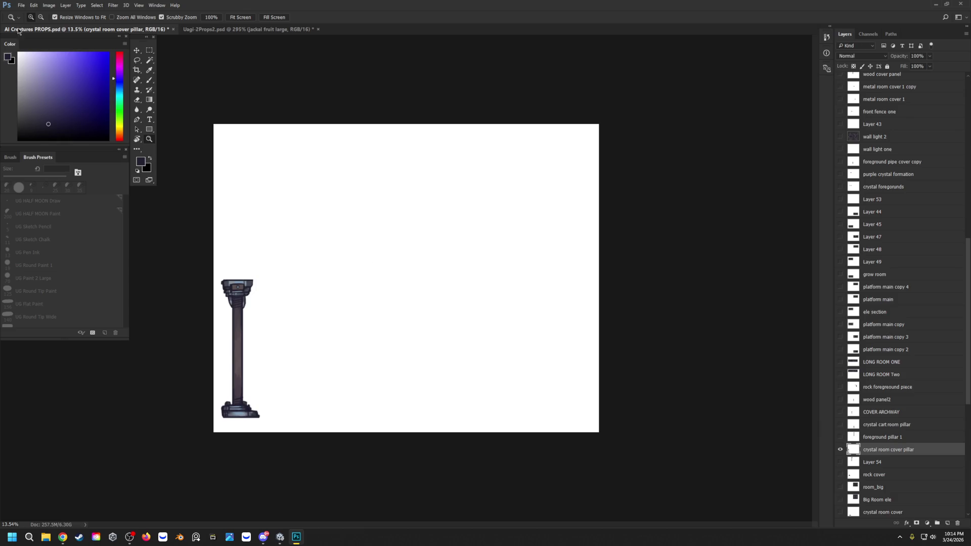
Start Export Layers to Files for it and move the settings dialog out of view.
click(22, 5)
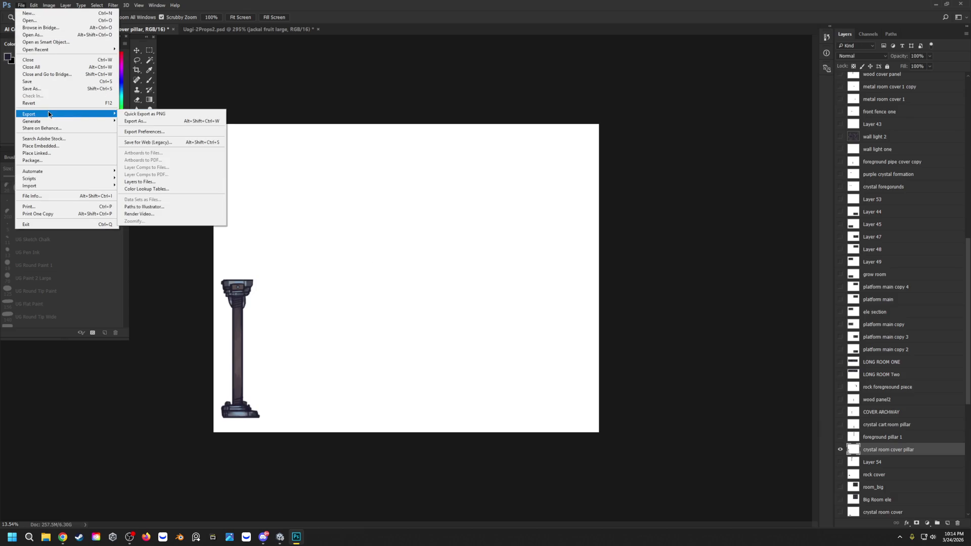
click(169, 180)
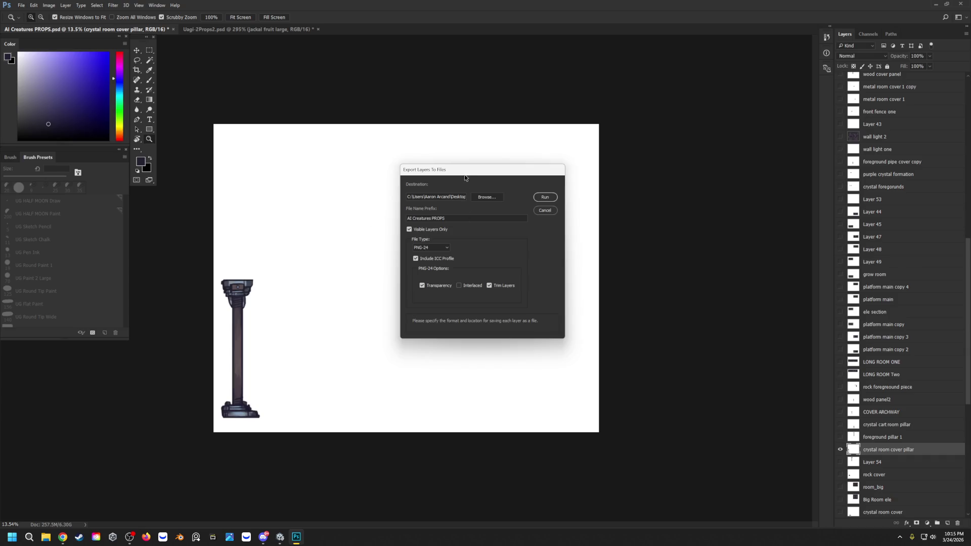
drag(468, 170, 425, 0)
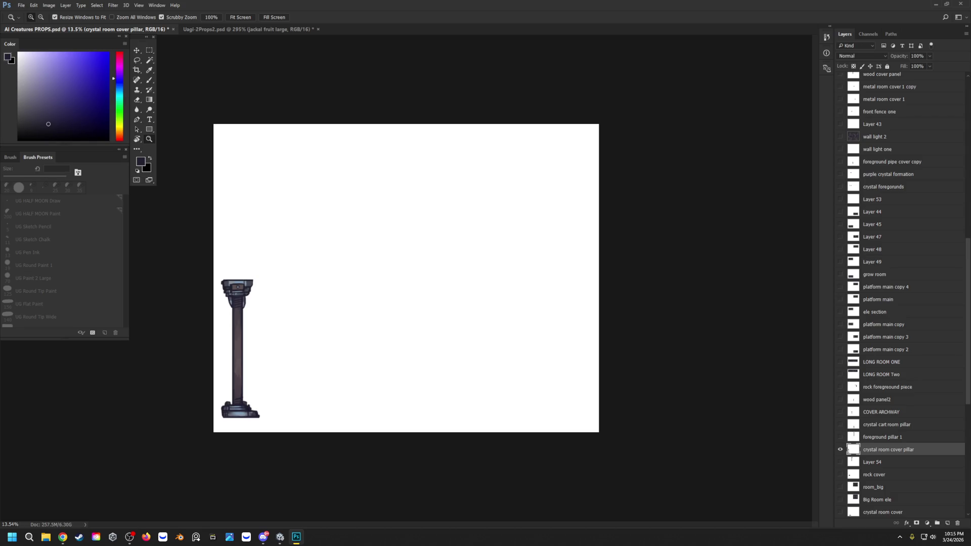
key(alt+comma)
Move the crystal room cover pillar layer up the stack while the export runs.
key(alt+bracketright)
key(alt+bracketright)
key(alt+bracketright)
key(alt+bracketright)
key(alt+bracketright)
key(alt+bracketright)
key(alt+bracketright)
key(alt+bracketright)
key(alt+bracketright)
key(alt+bracketright)
key(alt+bracketright)
key(alt+bracketright)
key(alt+bracketright)
key(alt+bracketright)
key(alt+bracketright)
key(alt+bracketright)
key(alt+bracketright)
key(alt+bracketright)
key(alt+bracketright)
key(alt+bracketright)
key(alt+bracketright)
key(alt+bracketright)
key(alt+bracketright)
key(ctrl+bracketright)
key(ctrl+bracketright)
key(ctrl+bracketright)
key(ctrl+bracketright)
key(ctrl+bracketright)
key(ctrl+bracketright)
key(ctrl+bracketright)
key(ctrl+bracketright)
key(ctrl+bracketright)
key(ctrl+bracketright)
key(ctrl+bracketright)
key(ctrl+bracketright)
key(ctrl+bracketright)
key(ctrl+bracketright)
key(ctrl+bracketright)
key(ctrl+bracketright)
key(ctrl+bracketright)
key(ctrl+bracketright)
key(ctrl+bracketright)
key(ctrl+bracketright)
key(ctrl+bracketright)
key(ctrl+bracketright)
key(ctrl+bracketright)
key(ctrl+bracketright)
key(ctrl+bracketright)
key(ctrl+bracketright)
key(ctrl+bracketright)
key(ctrl+bracketright)
key(ctrl+bracketright)
key(ctrl+bracketright)
key(ctrl+bracketright)
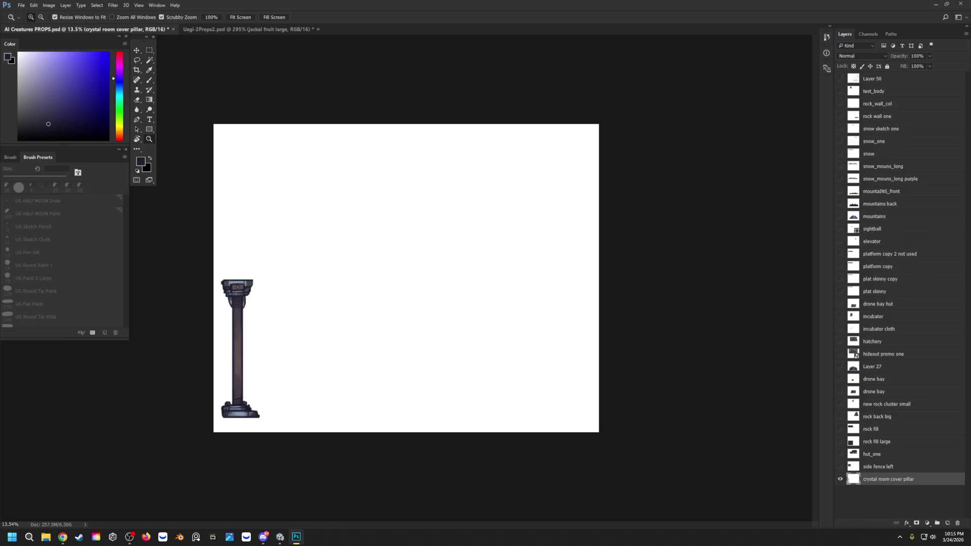
key(ctrl+bracketright)
key(ctrl+bracketright)
key(ctrl+bracketright)
key(ctrl+bracketright)
key(ctrl+bracketright)
key(ctrl+bracketright)
key(ctrl+bracketright)
key(ctrl+bracketright)
key(ctrl+bracketright)
key(ctrl+bracketright)
key(ctrl+bracketright)
key(ctrl+bracketright)
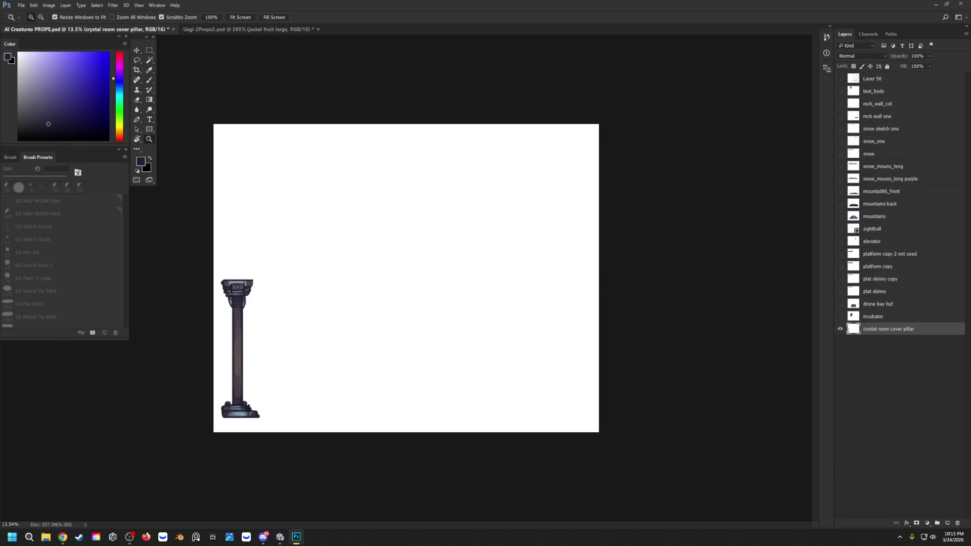
key(ctrl+bracketright)
key(ctrl+bracketright)
key(ctrl+bracketright)
key(ctrl+bracketright)
key(ctrl+bracketright)
key(ctrl+bracketright)
Dismiss the cover pillar export success notice and minimize Photoshop to reach Unity.
key(ctrl+bracketright)
key(ctrl+bracketright)
key(ctrl+bracketright)
key(ctrl+bracketright)
key(ctrl+bracketright)
key(ctrl+bracketright)
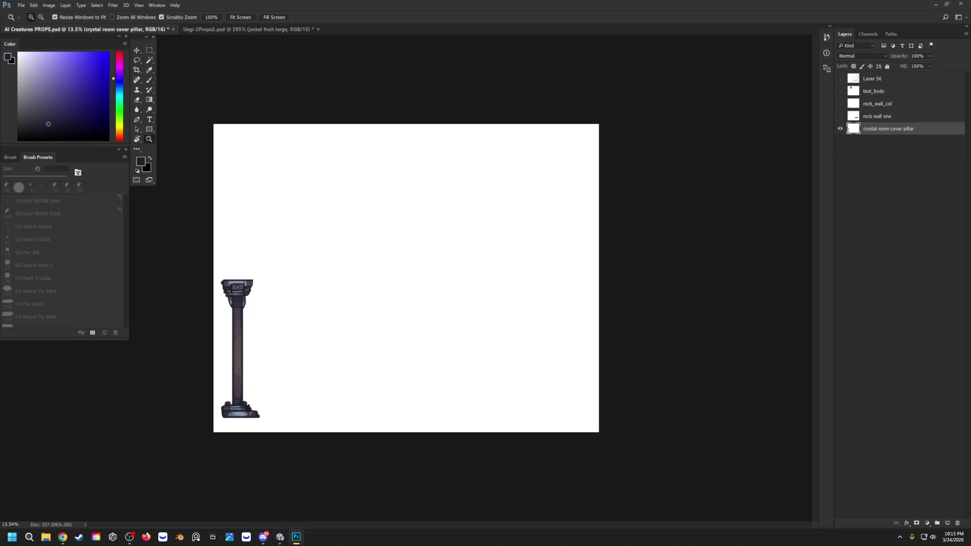
key(ctrl+bracketright)
key(ctrl+bracketright)
key(ctrl+bracketright)
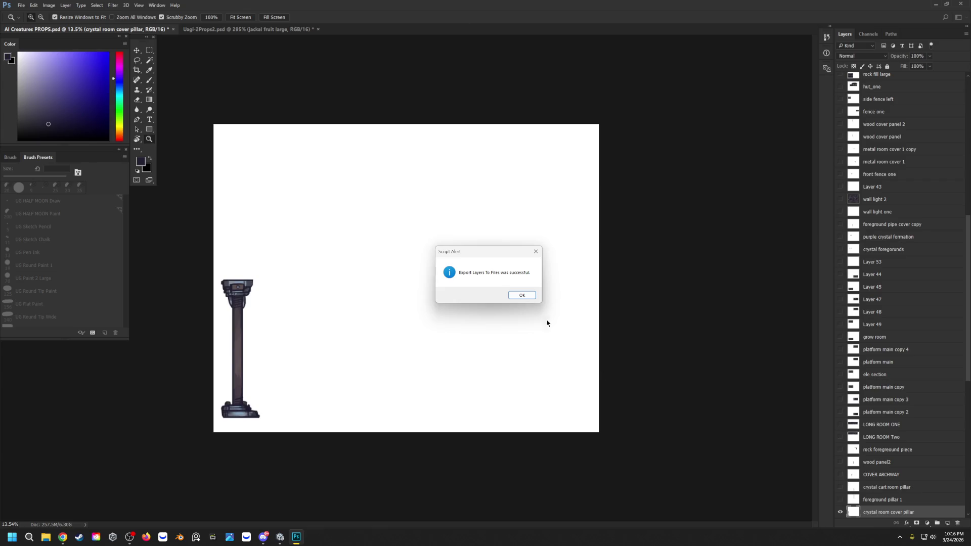
click(520, 295)
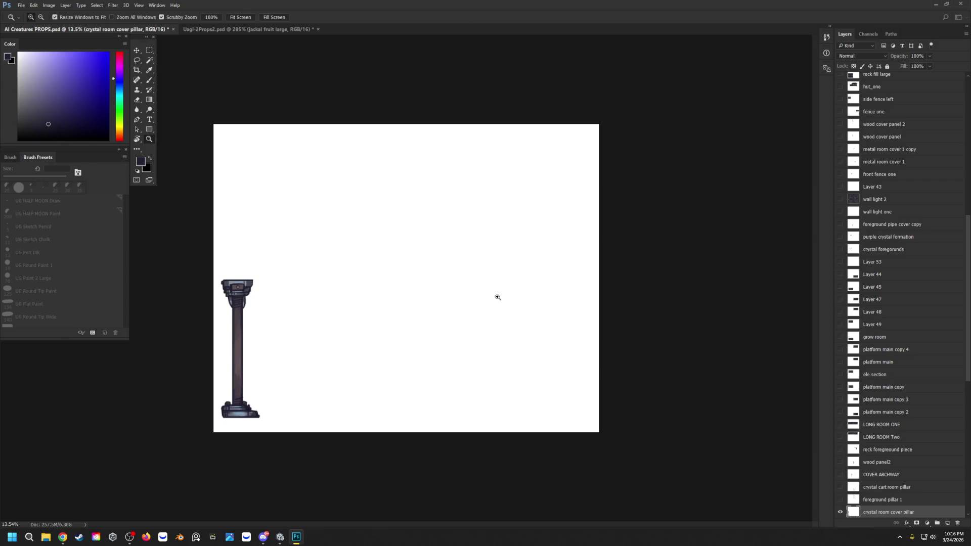
scroll(879, 363, down, 3)
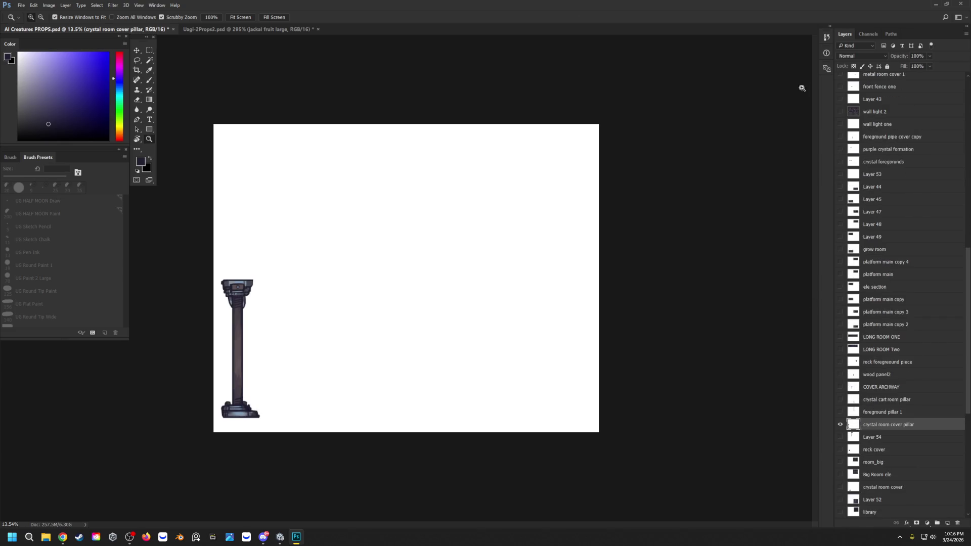
click(936, 5)
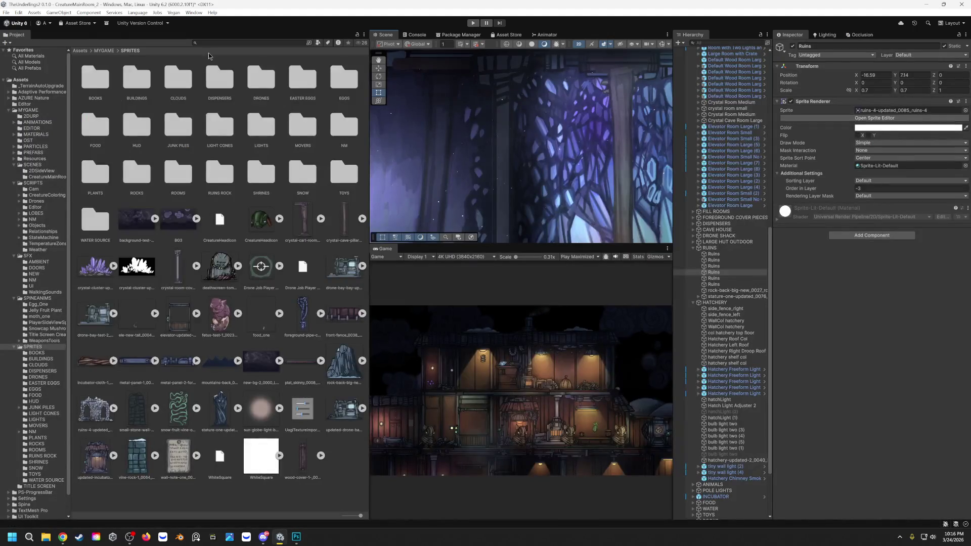
Drag the two exported pillar PNGs from the desktop into Assets/MYGAME and select the cover pillar image.
click(104, 50)
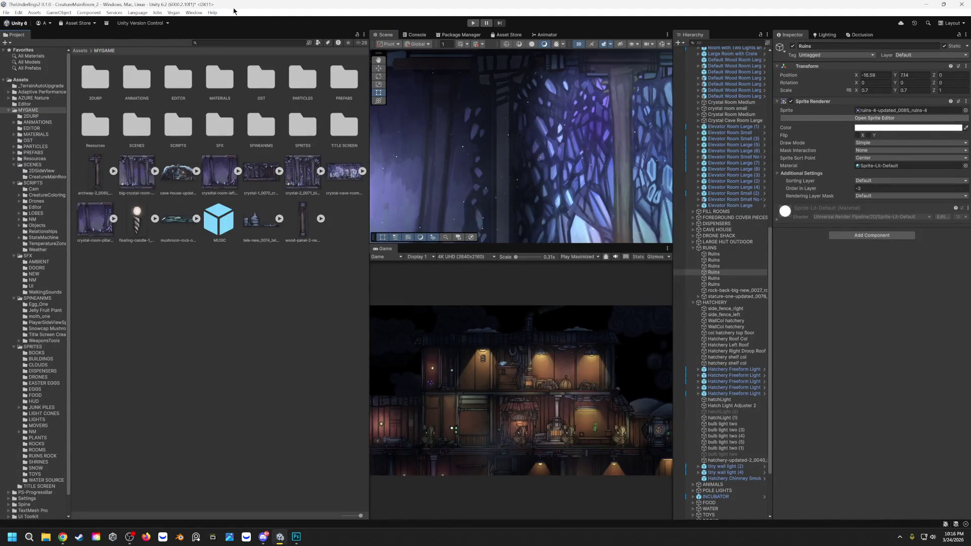
drag(235, 5, 443, 45)
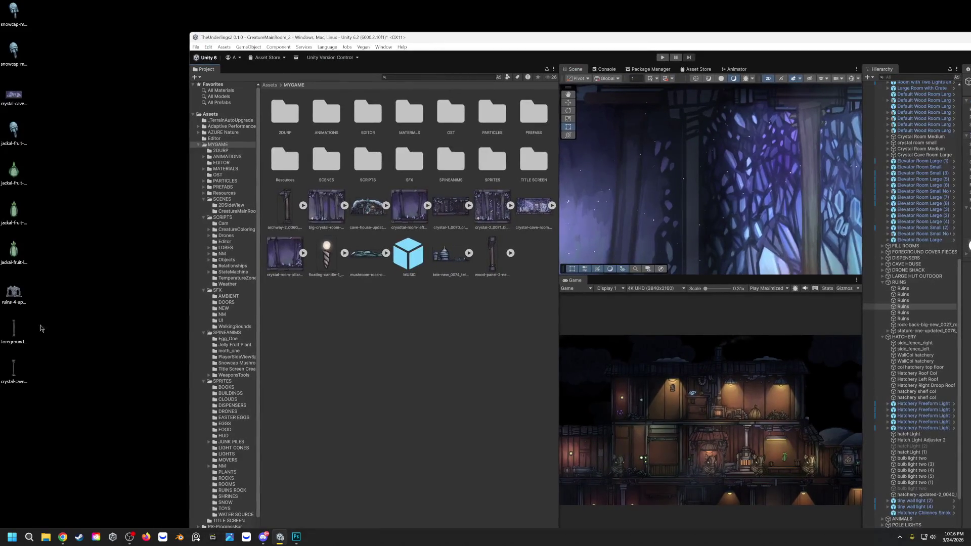
drag(50, 324, 5, 403)
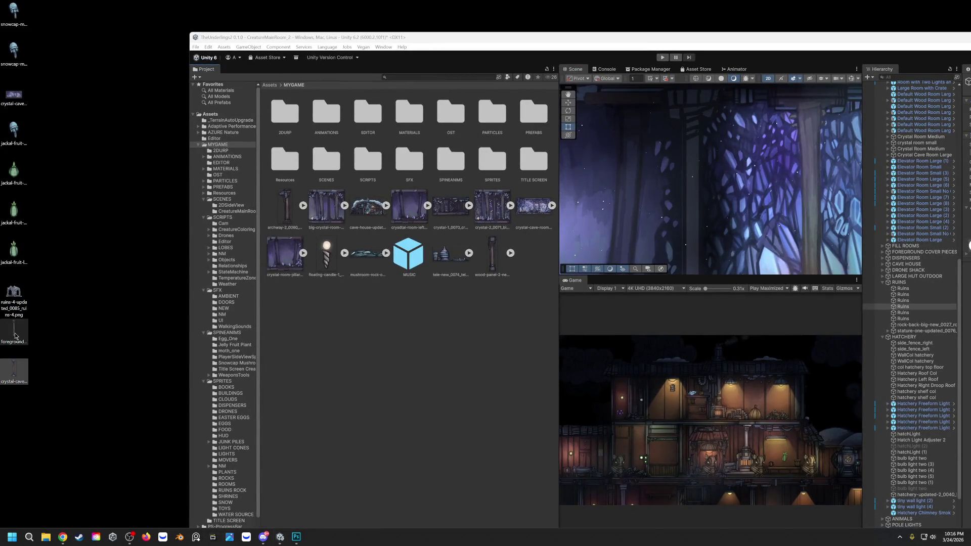
drag(17, 340, 394, 372)
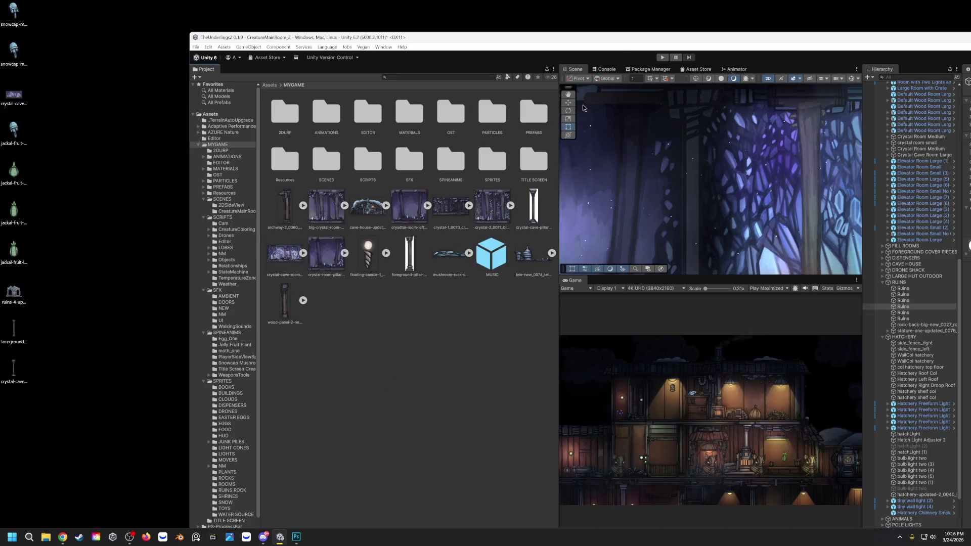
double_click(627, 39)
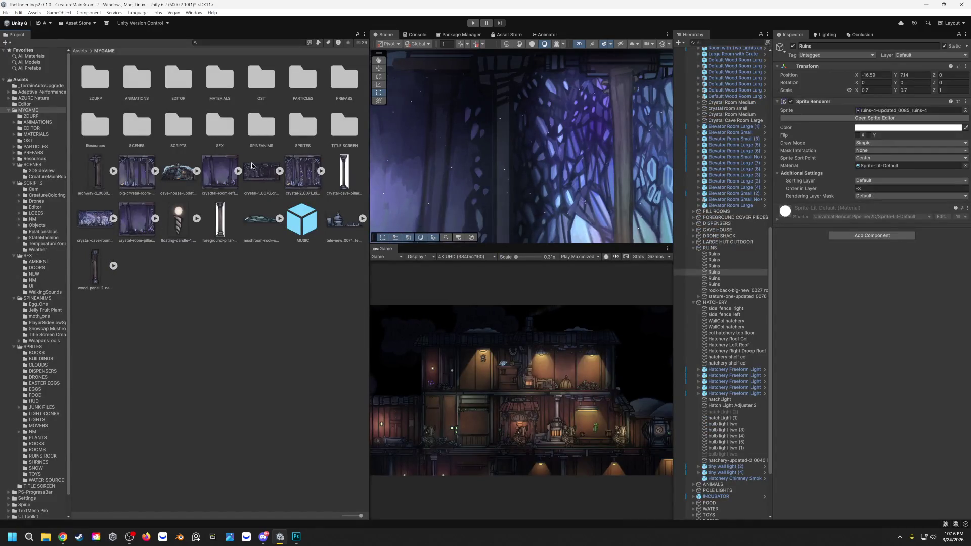
click(348, 175)
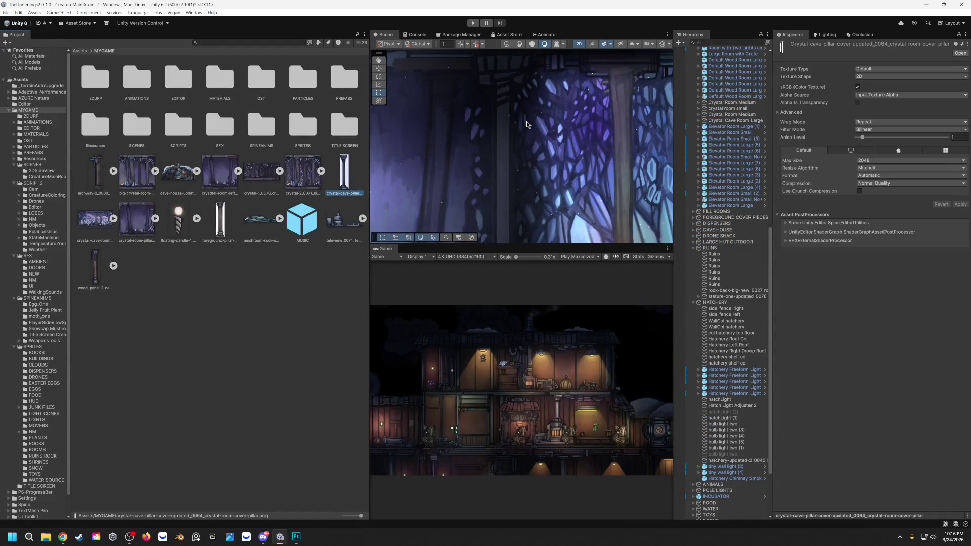
Set the crystal cave pillar image to import as a single sprite and apply.
click(902, 69)
click(889, 111)
click(884, 87)
click(959, 236)
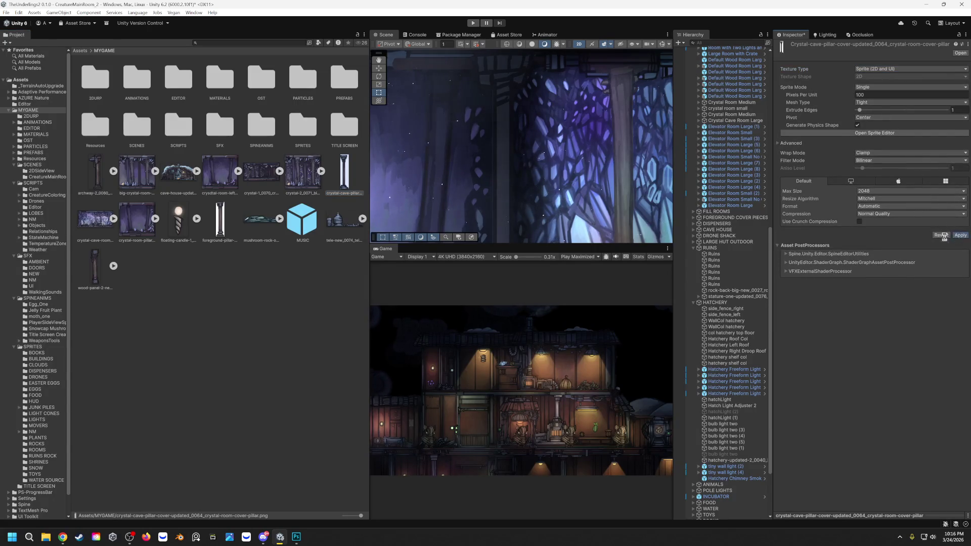
click(220, 221)
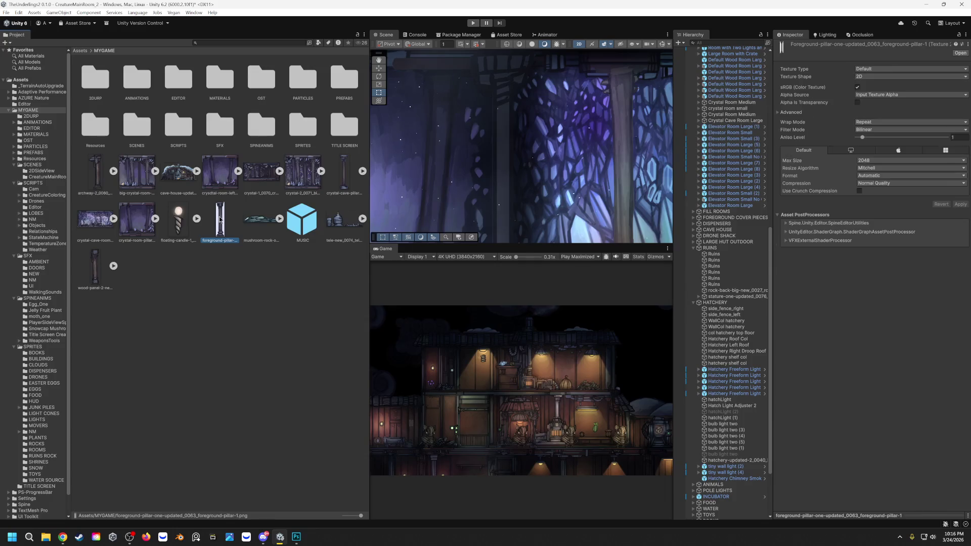
Set the foreground pillar image to import as a single sprite, apply, and pan to the crystal room pillars.
click(887, 70)
click(889, 111)
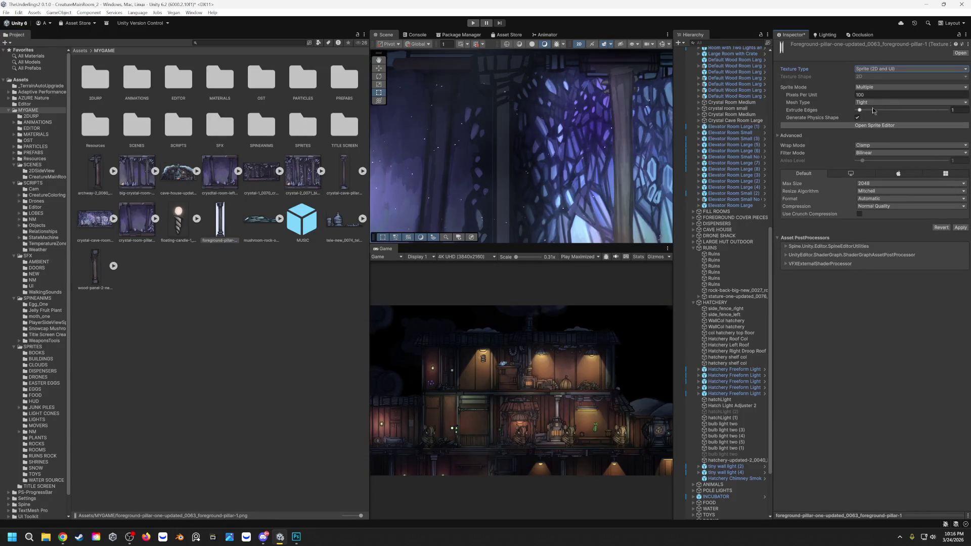
click(880, 88)
click(961, 235)
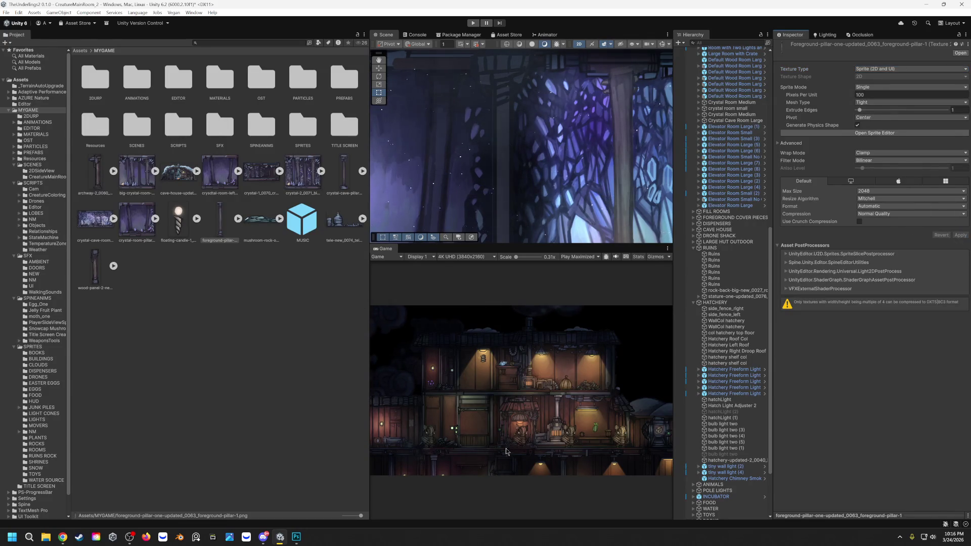
scroll(490, 170, down, 3)
drag(489, 170, 504, 137)
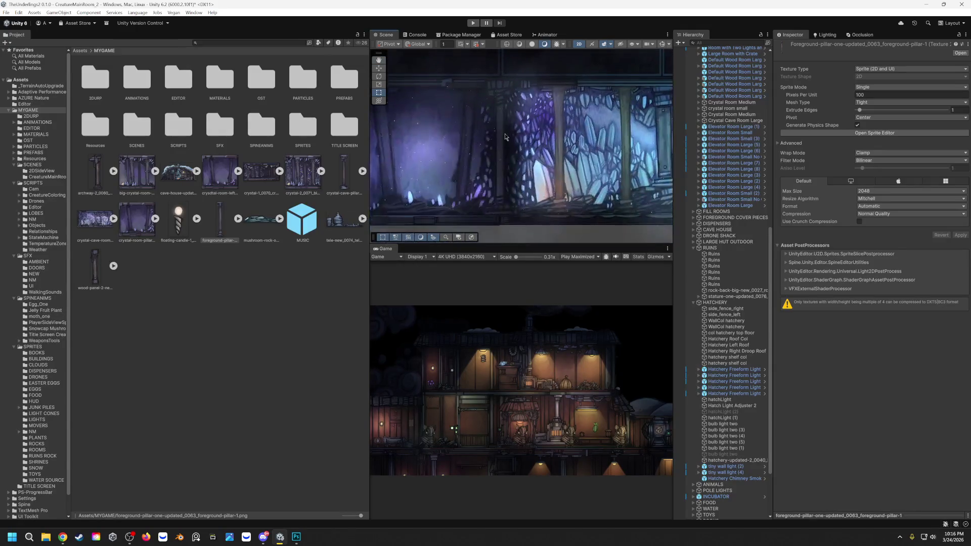
click(501, 135)
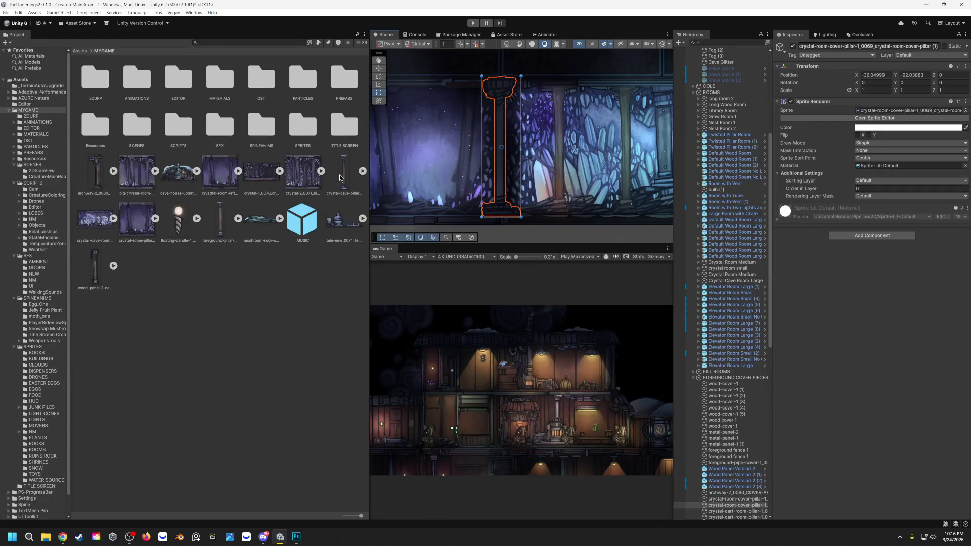
Give the tall pillar the updated cover pillar sprite and the left pillar the foreground pillar sprite.
drag(345, 177, 875, 112)
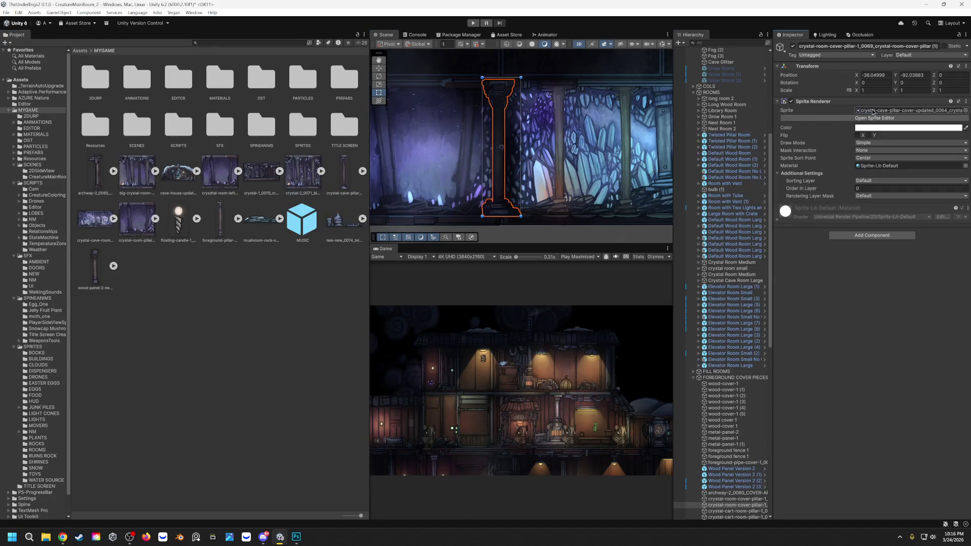
scroll(530, 130, up, 2)
scroll(509, 155, up, 1)
scroll(491, 179, down, 1)
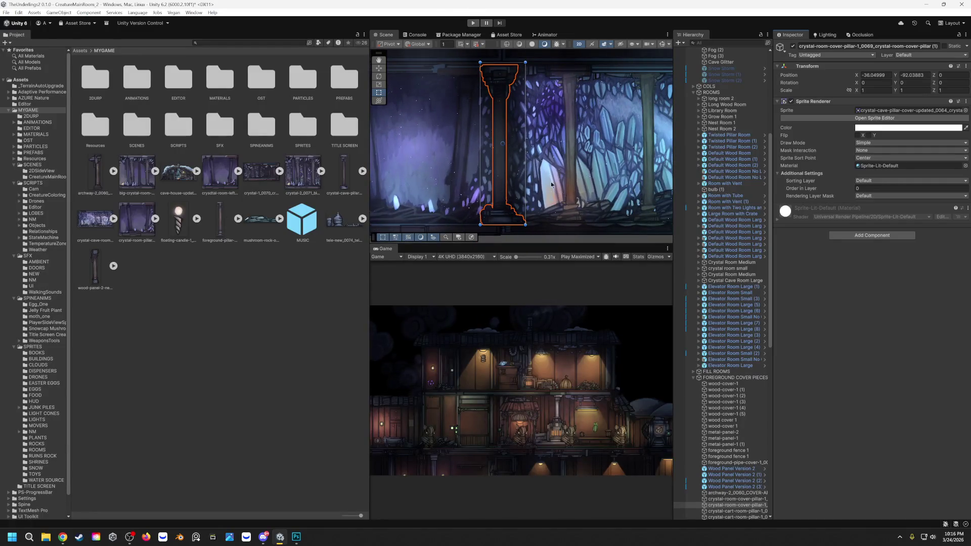
scroll(438, 156, right, 3)
click(450, 148)
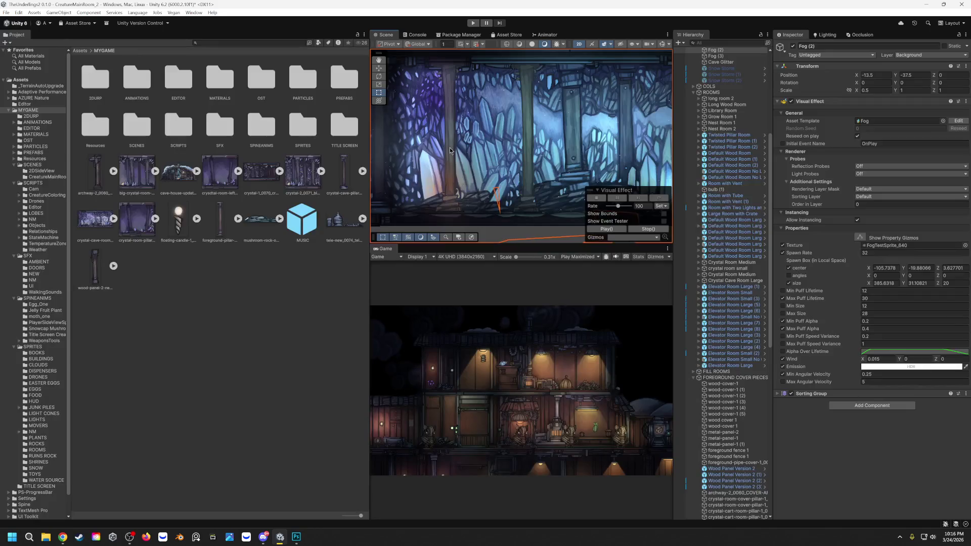
click(451, 149)
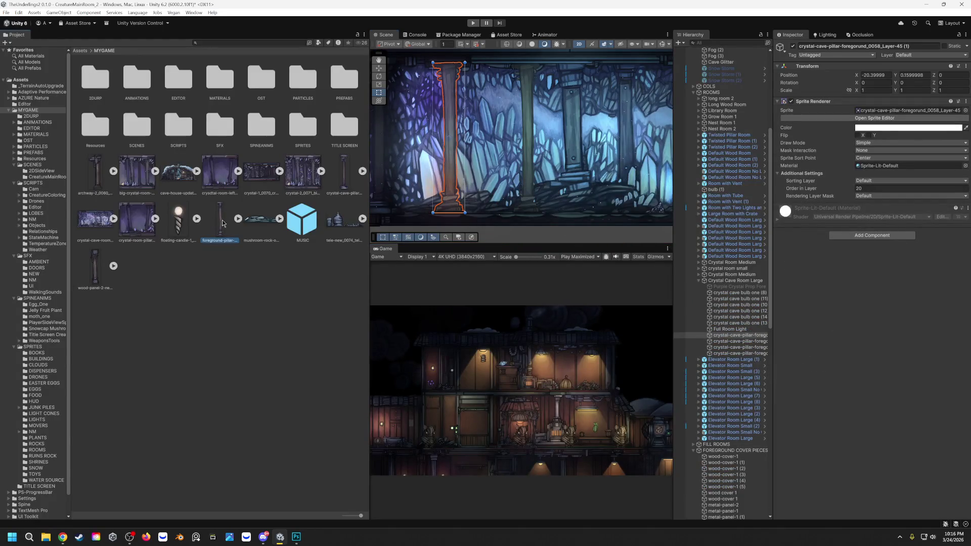
click(883, 112)
drag(883, 111, 883, 111)
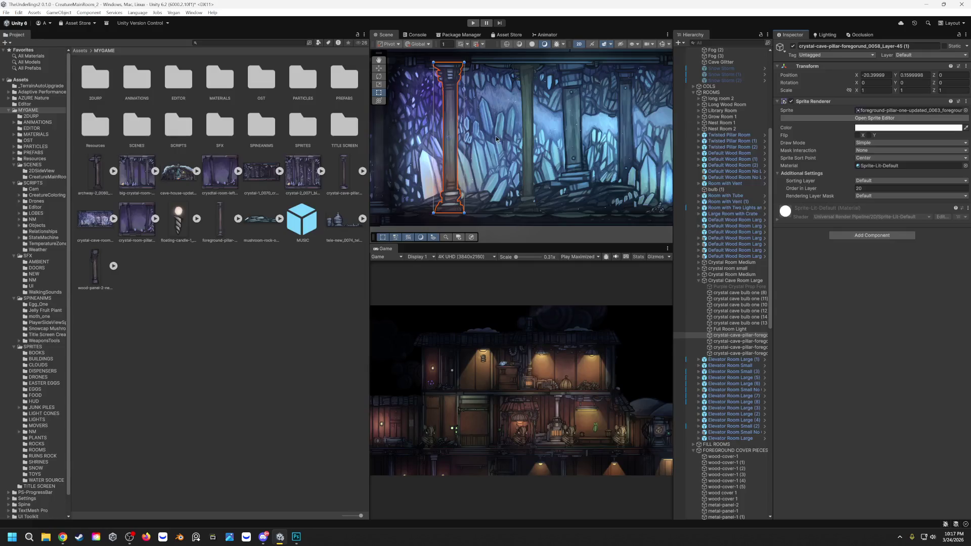
Swap the middle pillar and the darker purple room's pillar to the foreground pillar sprite, then start play-testing.
click(532, 135)
click(531, 134)
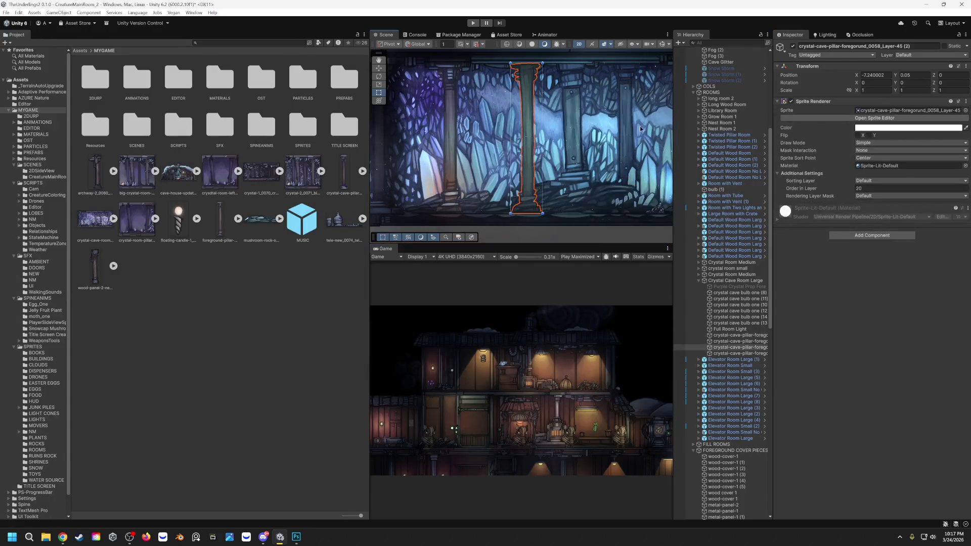
drag(220, 222, 878, 112)
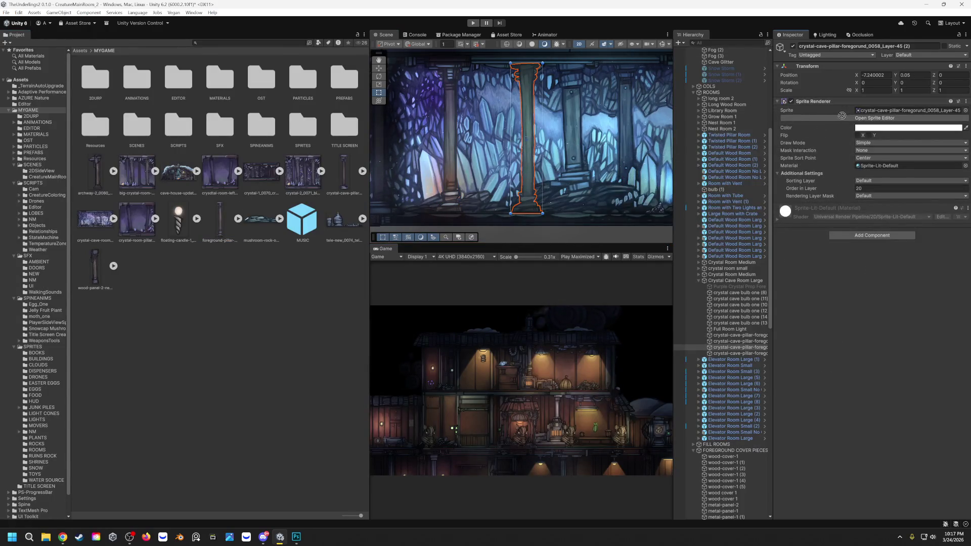
scroll(425, 152, up, 3)
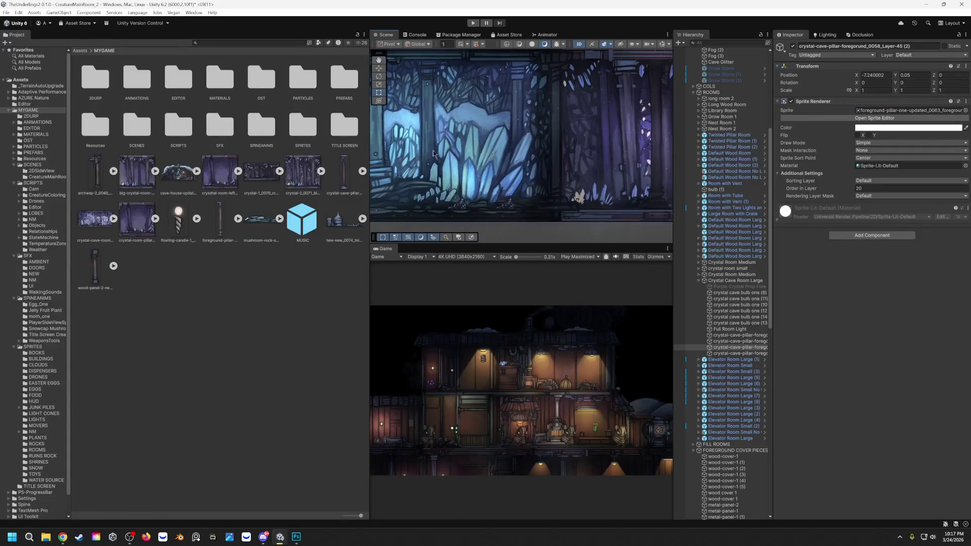
scroll(425, 152, up, 2)
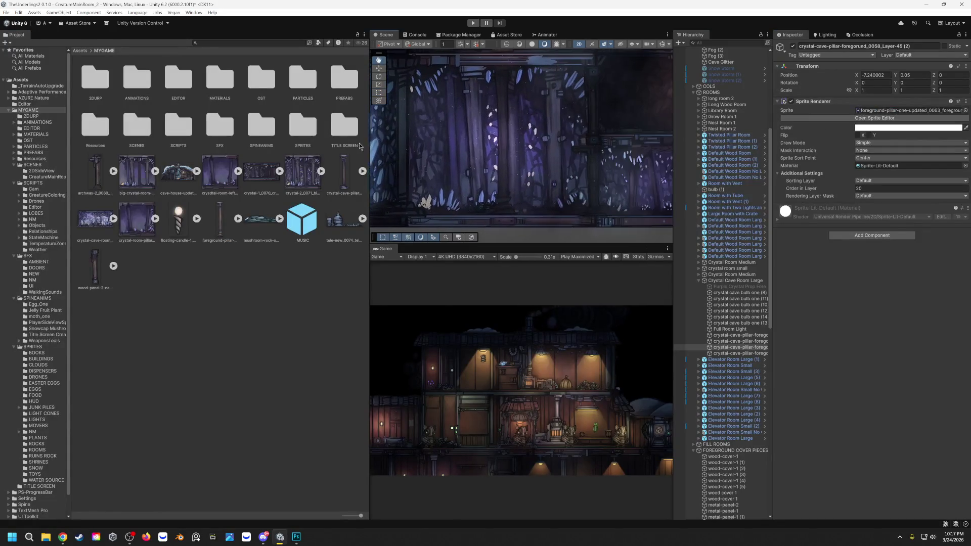
click(504, 165)
click(504, 165)
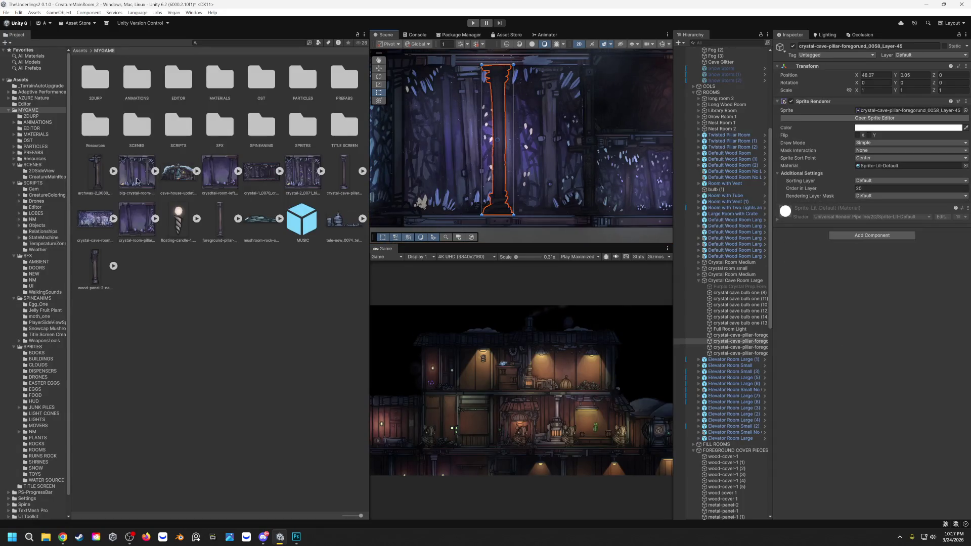
drag(223, 222, 877, 112)
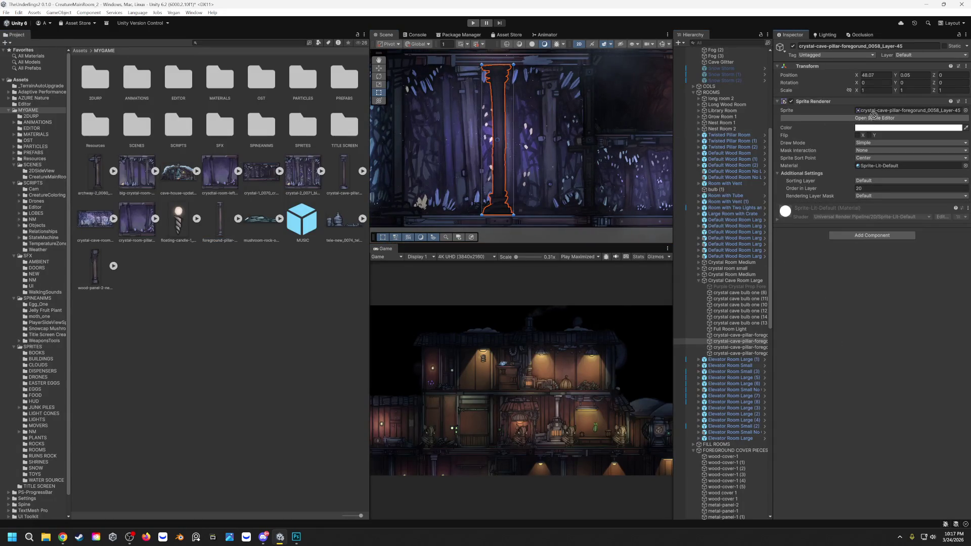
click(473, 23)
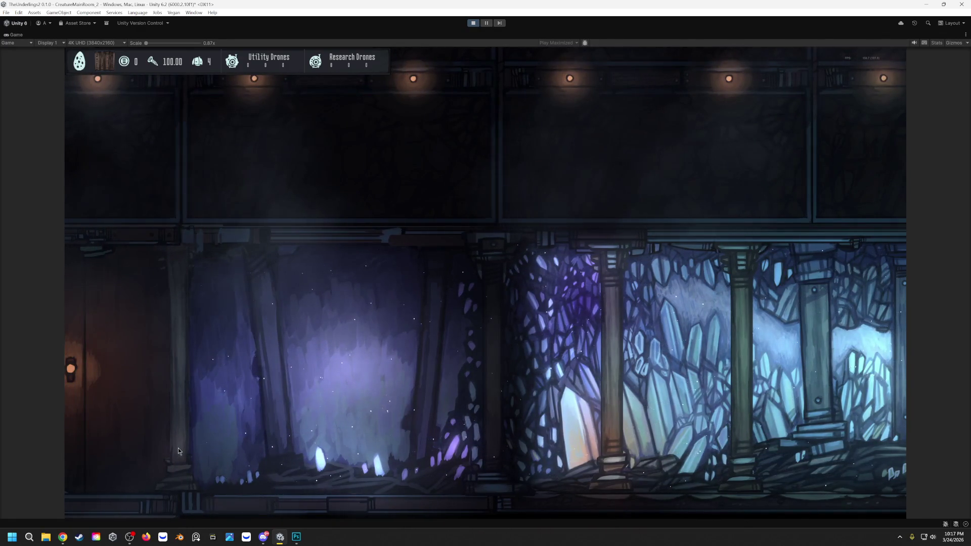
Stop play-testing and pan the Scene view to the purple cave area.
click(474, 23)
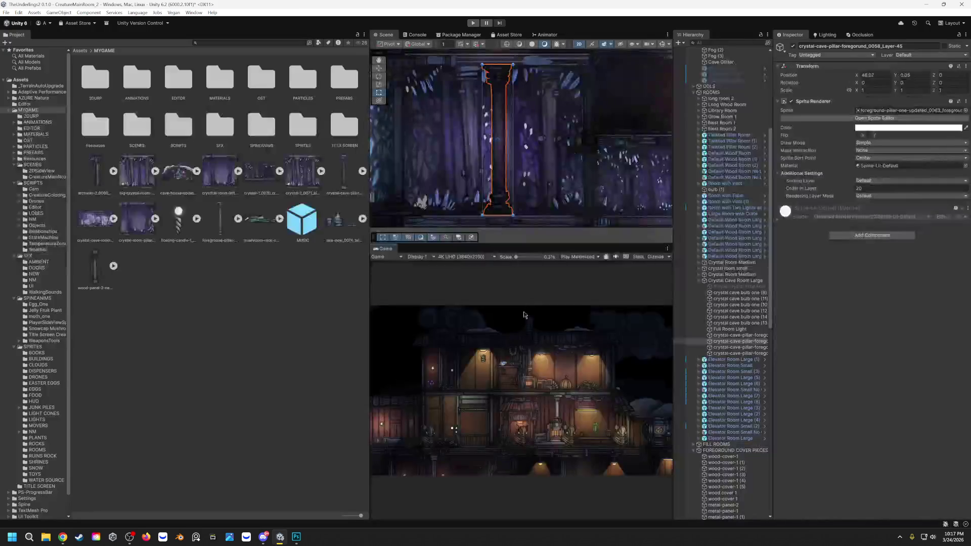
mouse_move(477, 171)
mouse_down()
mouse_move(559, 158)
mouse_move(443, 172)
mouse_up()
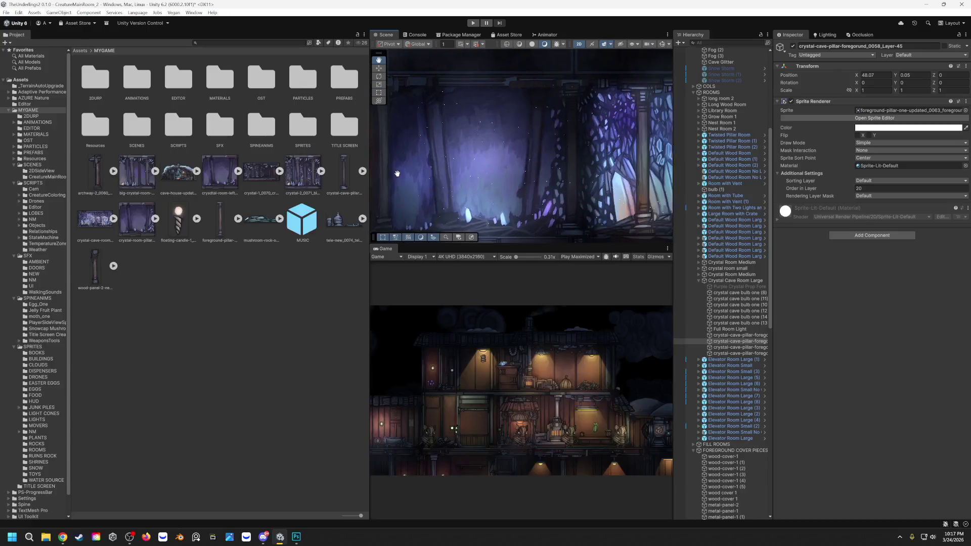
Delete the extra crystal-cave pillar from the scene with the Move tool active.
click(459, 170)
mouse_move(460, 169)
mouse_down()
mouse_move(607, 162)
mouse_move(434, 152)
mouse_move(691, 157)
mouse_up()
key(w)
click(583, 173)
key(Delete)
drag(585, 176, 483, 177)
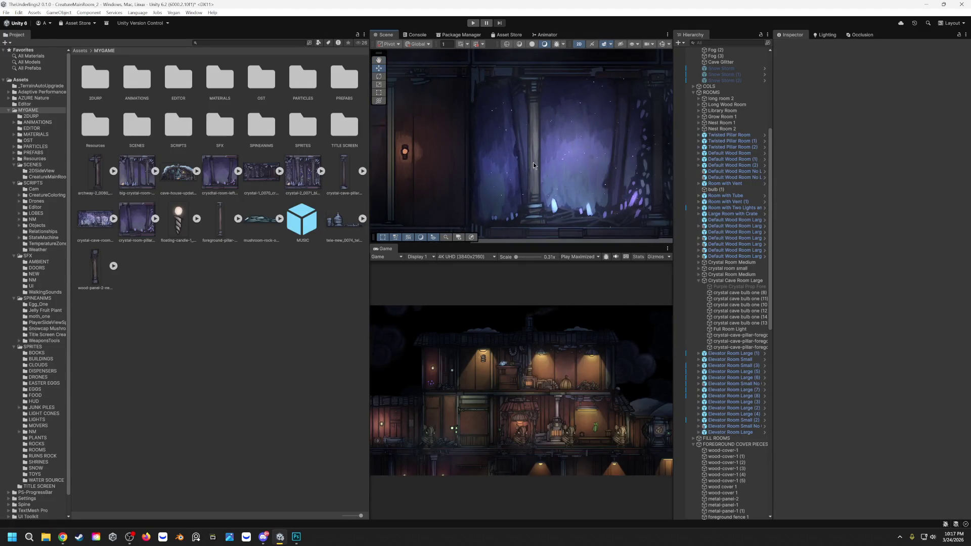
Move the pillar beside the door left toward the door and start play-testing.
click(534, 163)
click(538, 169)
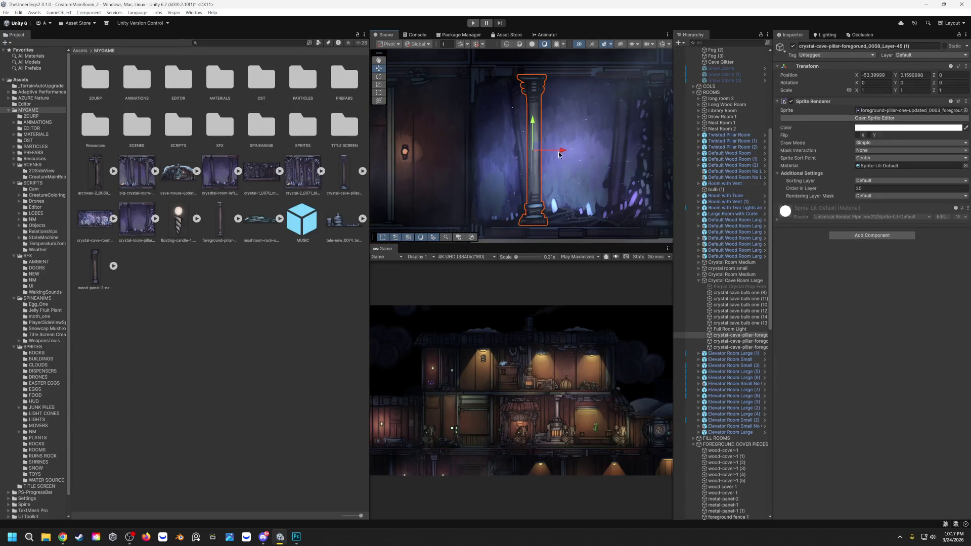
drag(560, 155, 498, 158)
key(ctrl+p)
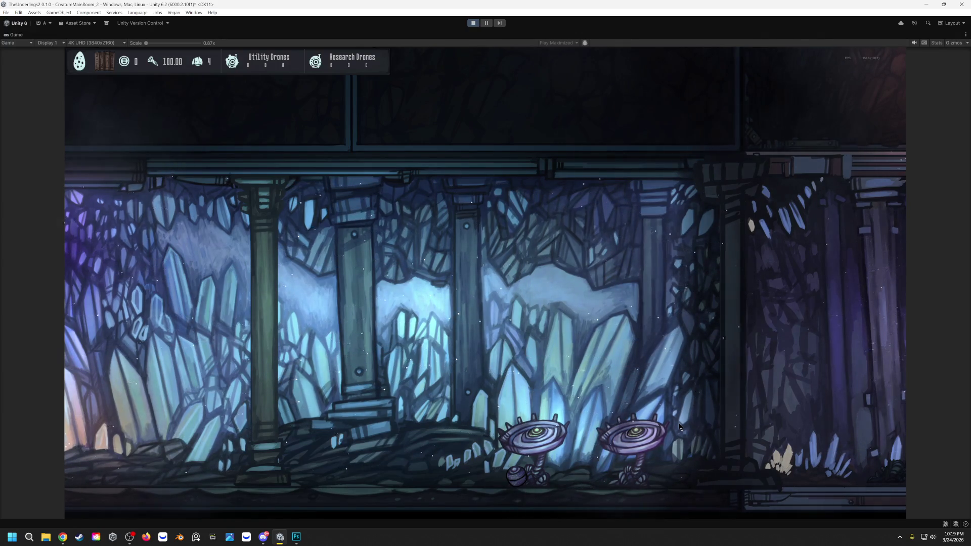
Stop play-testing and return to the Unity editor.
key(ctrl+p)
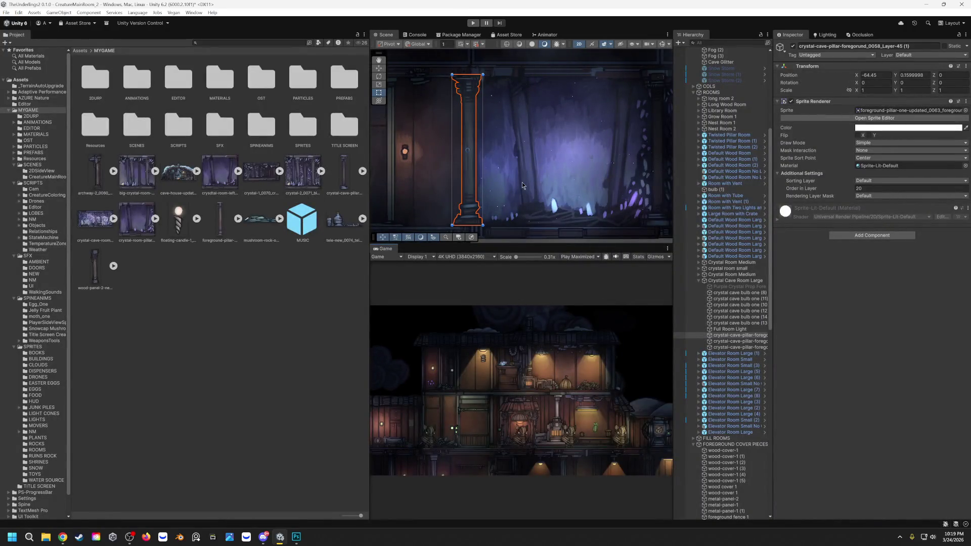
Assign the foreground-pillar-one-updated sprite to the tall cover pillar's Sprite field.
drag(569, 175, 503, 141)
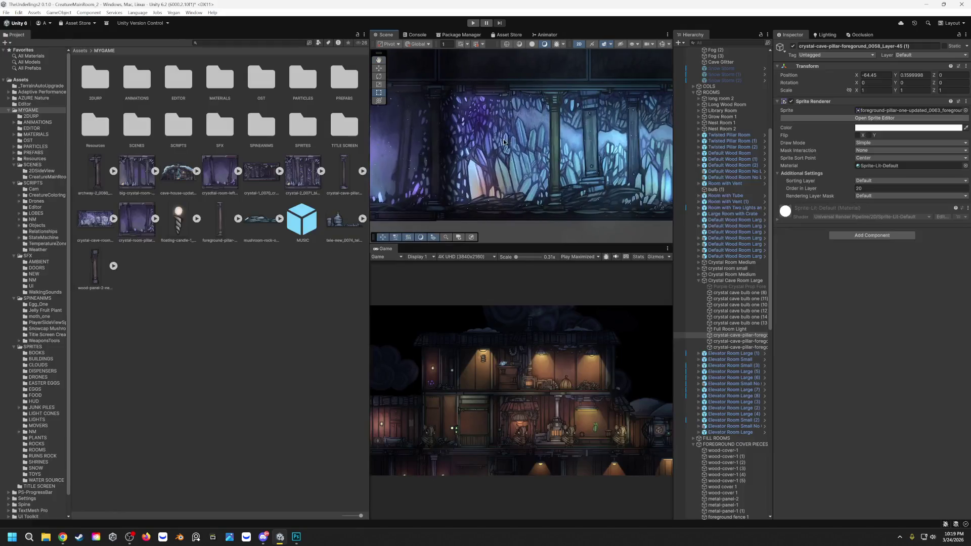
mouse_move(437, 150)
mouse_down()
mouse_move(489, 145)
mouse_move(473, 141)
mouse_up()
click(473, 142)
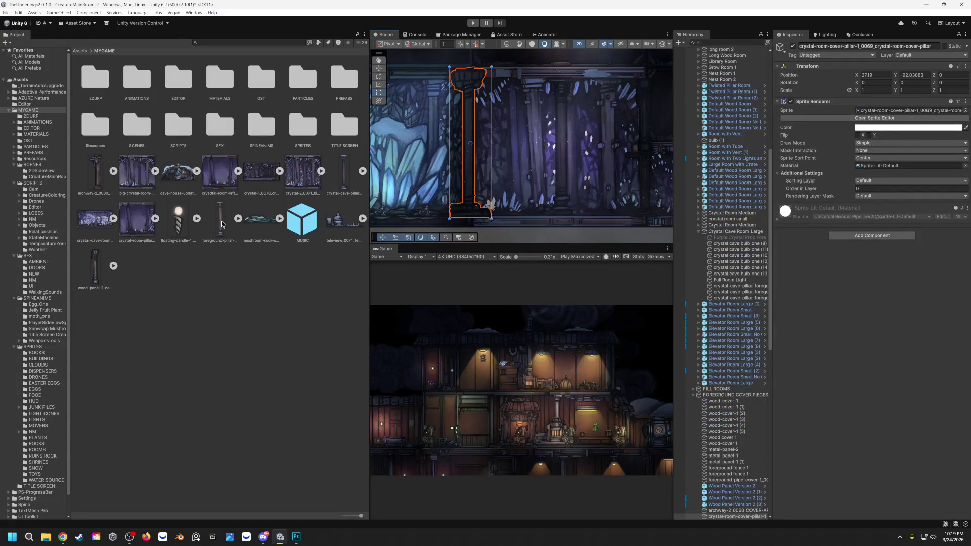
drag(221, 224, 873, 110)
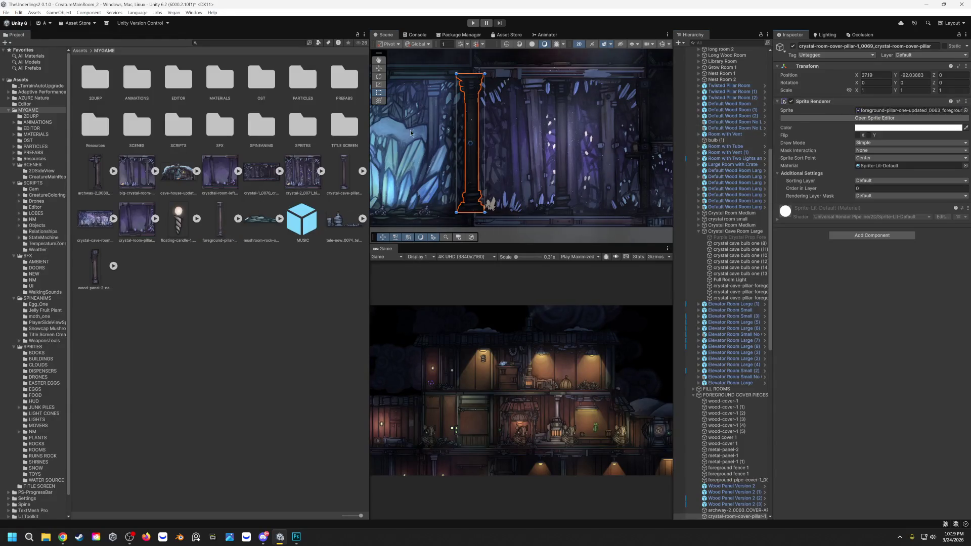
click(883, 110)
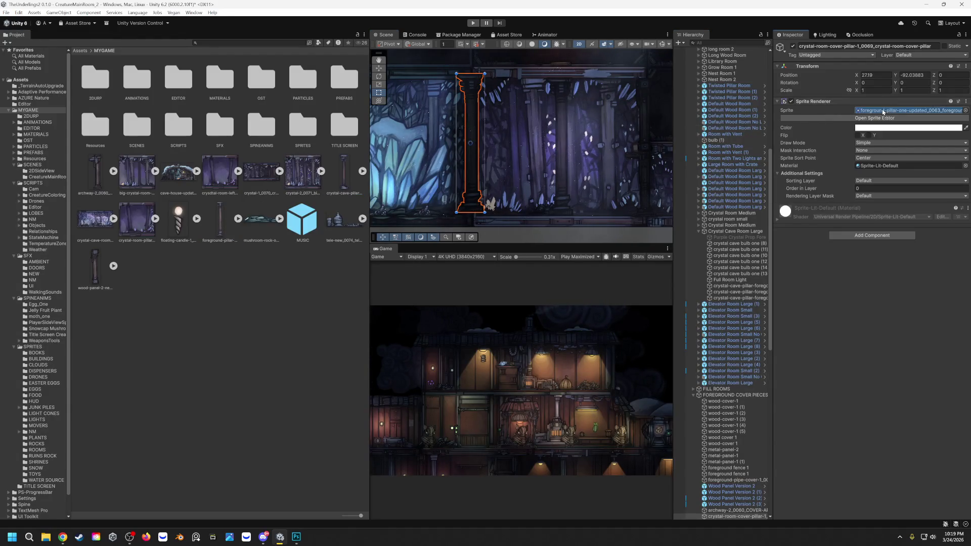
Undo the sprite swap, start the game and walk the character through the crystal rooms.
key(ctrl+z)
click(474, 24)
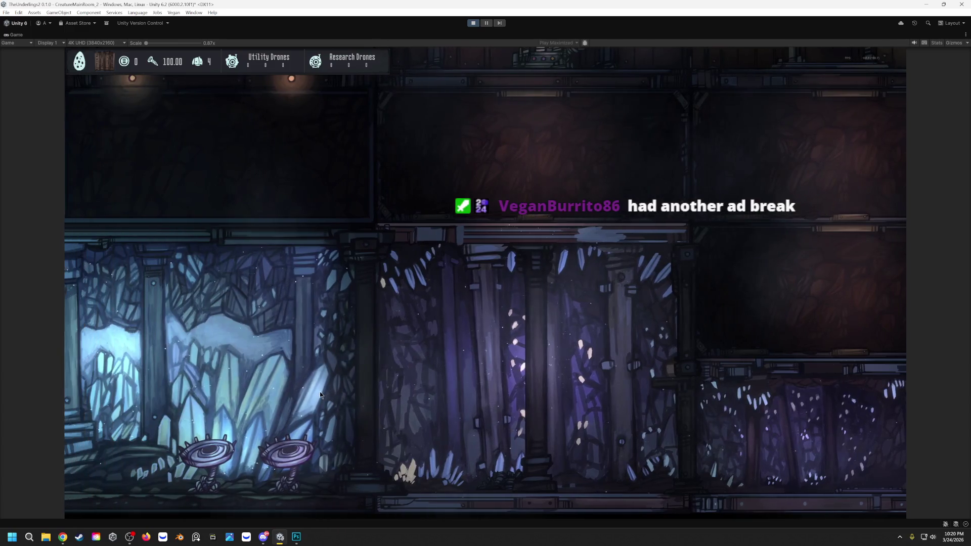
key(a)
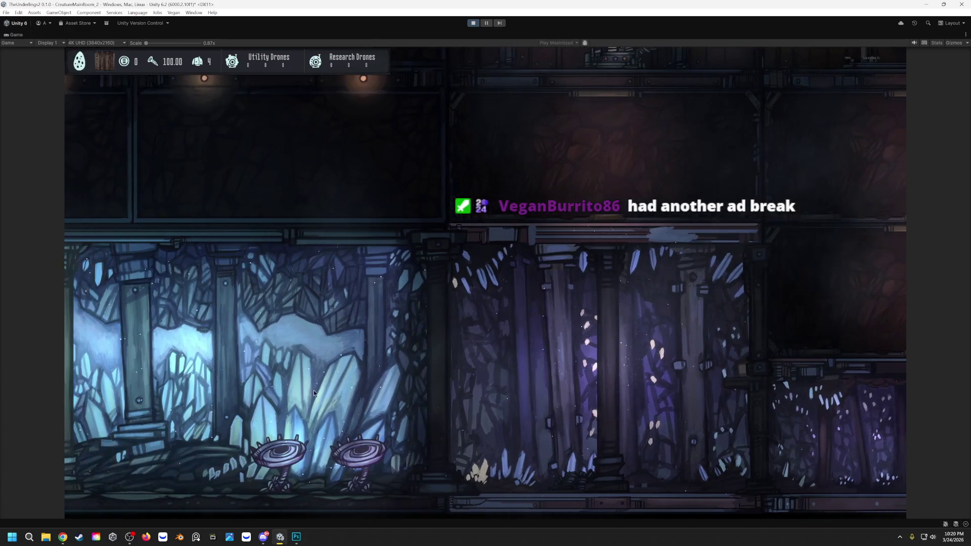
key(a)
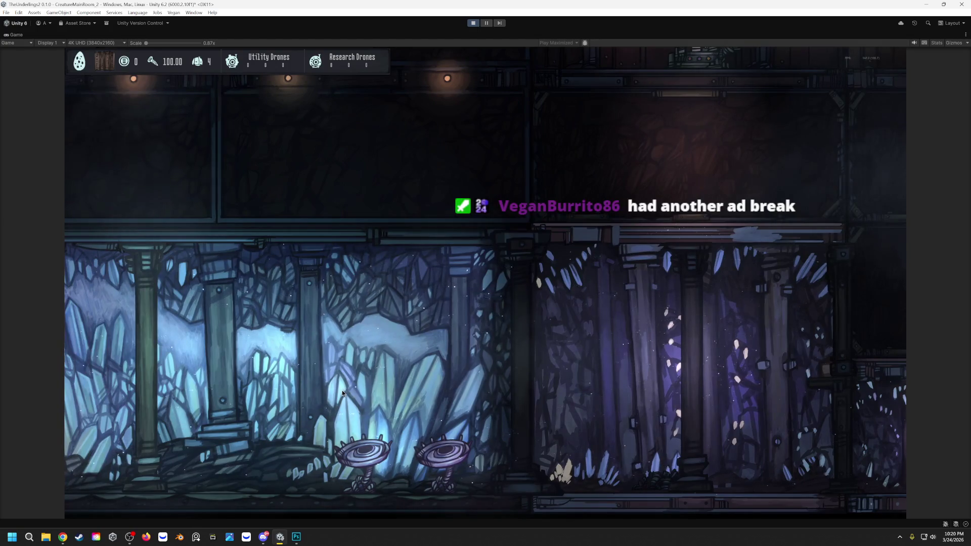
key(a)
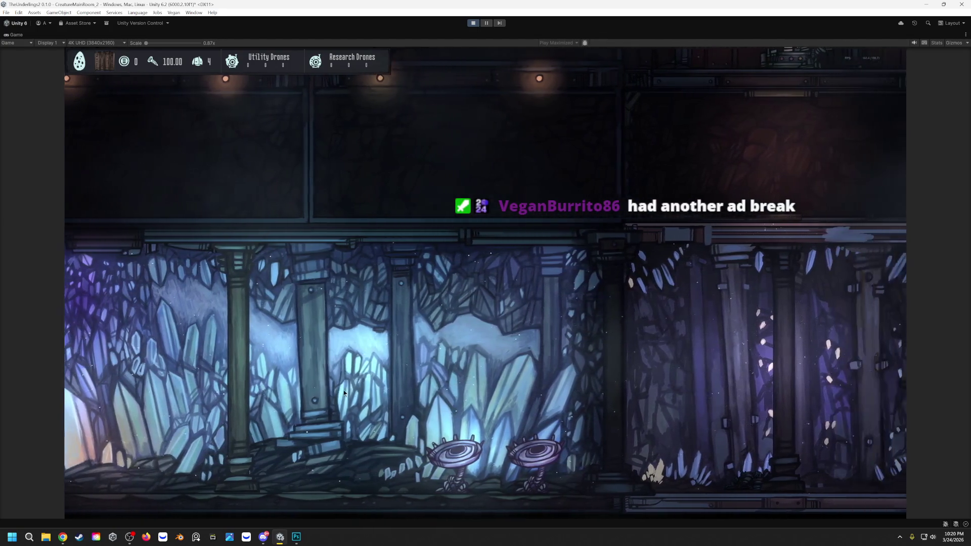
key(d)
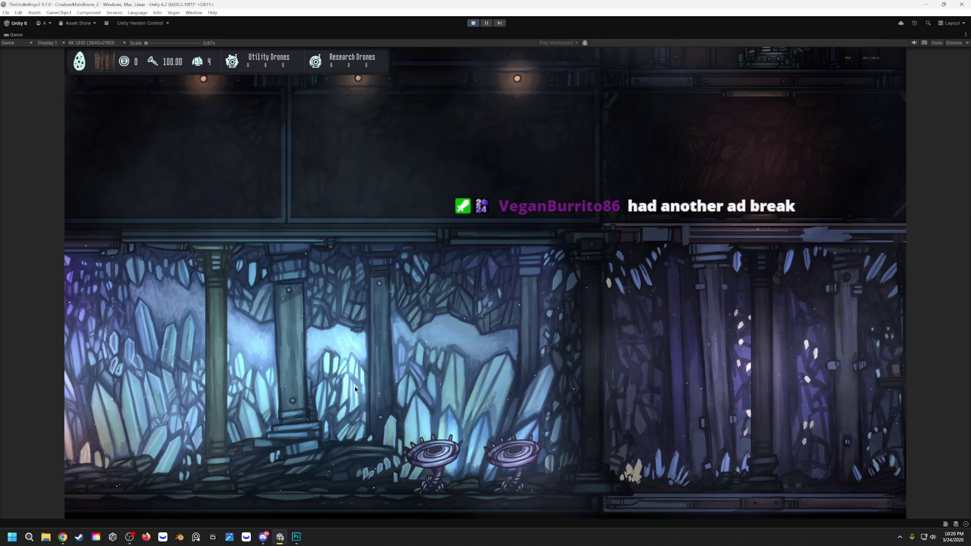
key(a)
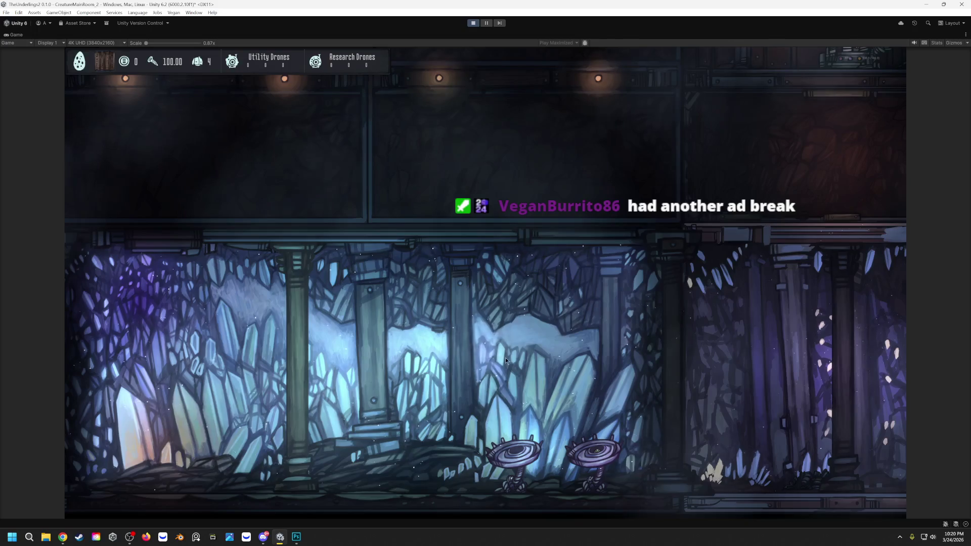
key(d)
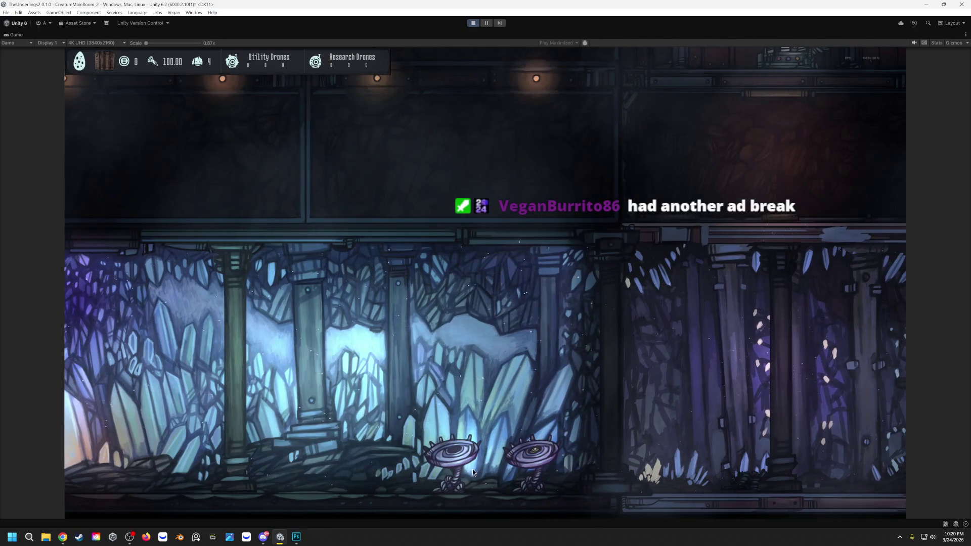
Pan the game camera left and right across the purple and blue crystal rooms.
key(a)
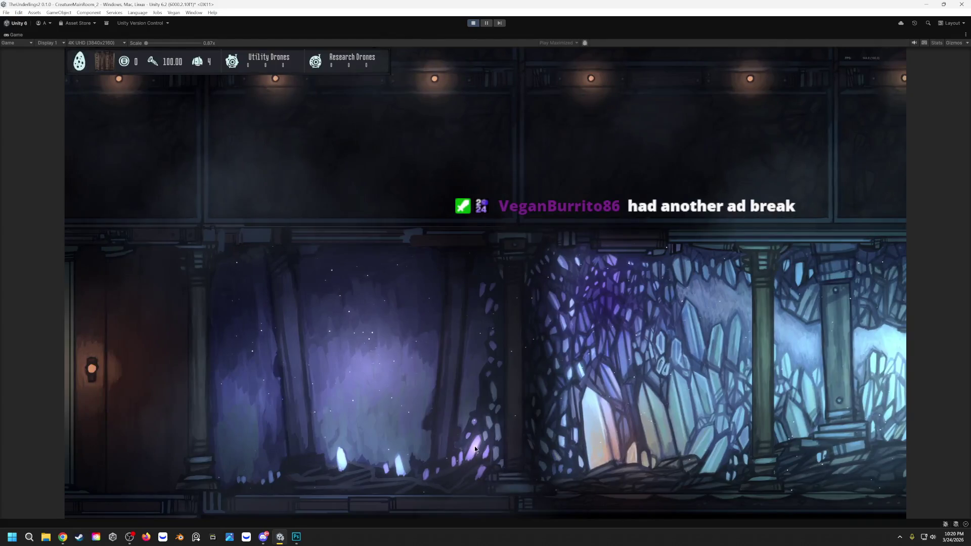
key(a)
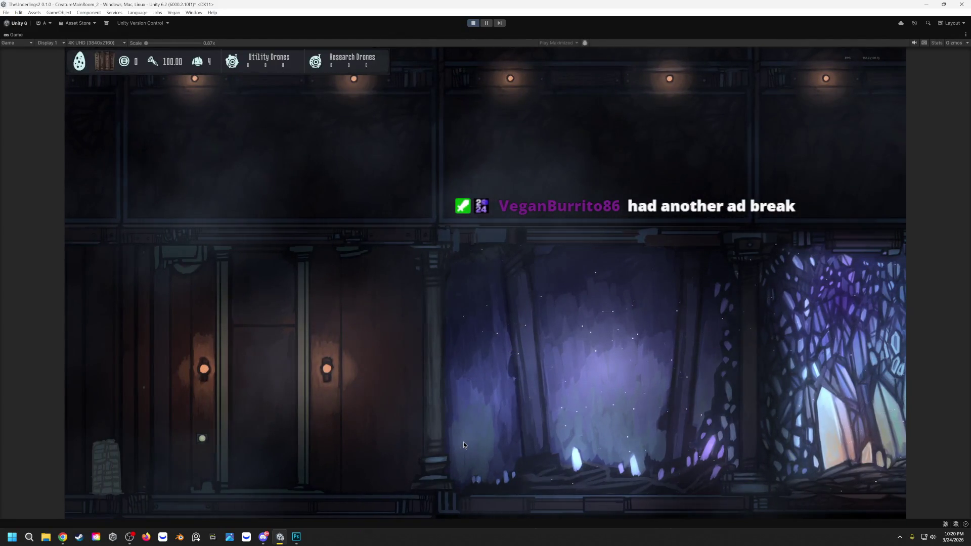
key(d)
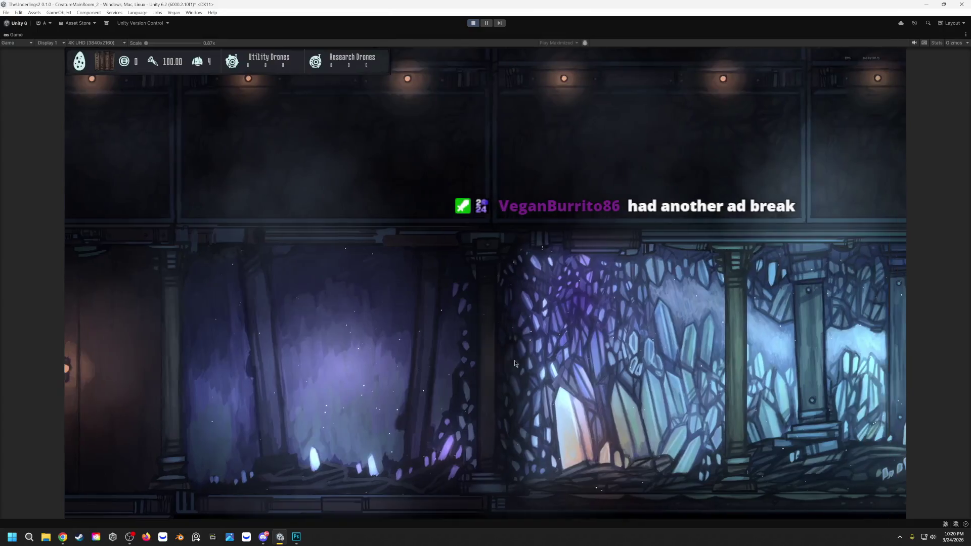
key(d)
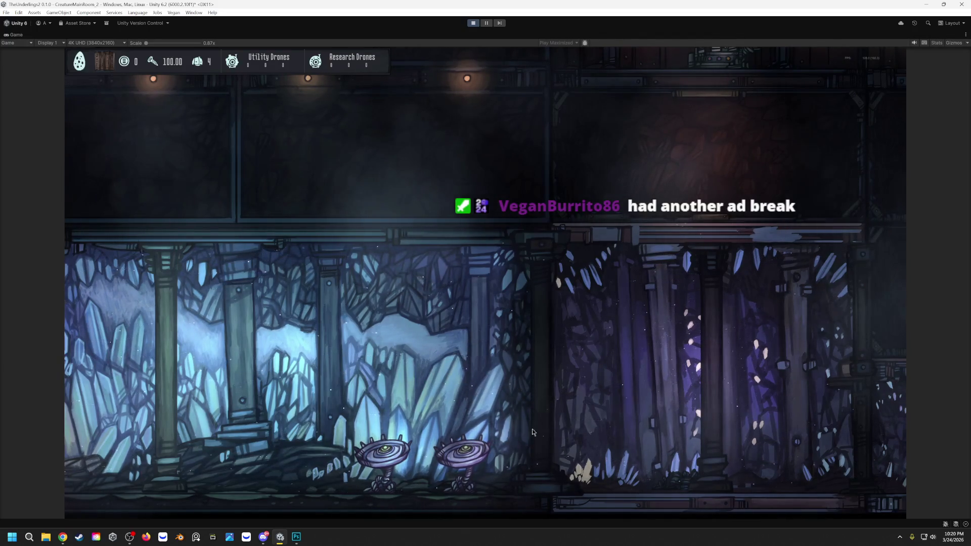
key(d)
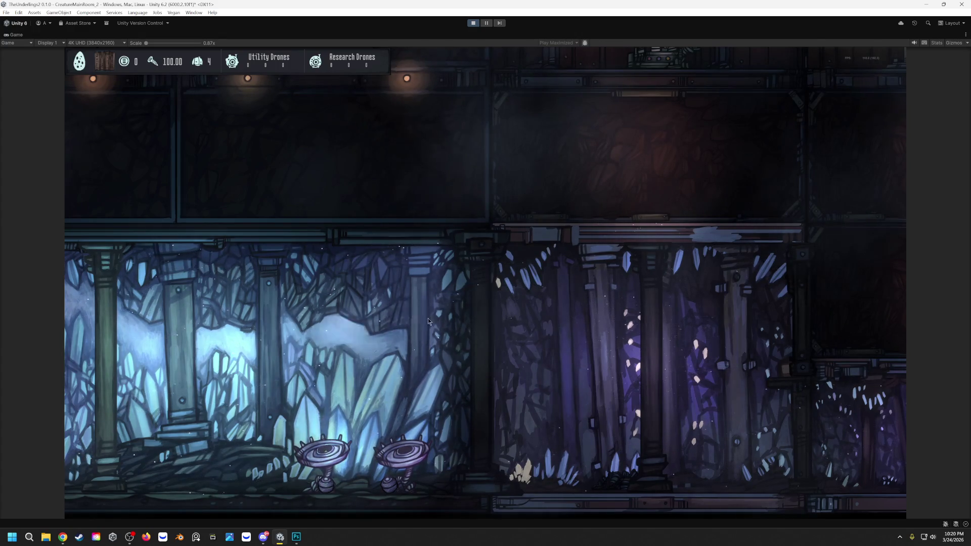
scroll(615, 268, up, 2)
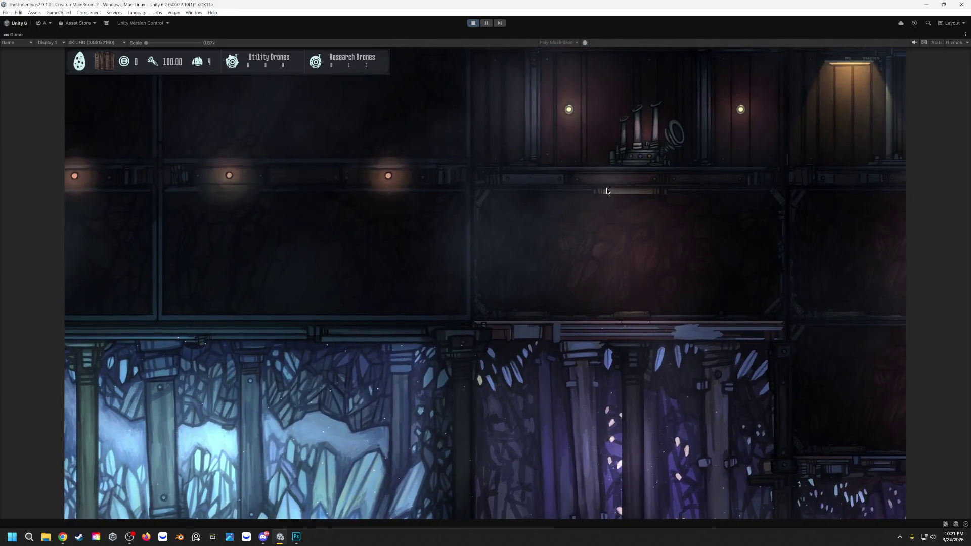
scroll(607, 213, up, 3)
scroll(712, 387, up, 2)
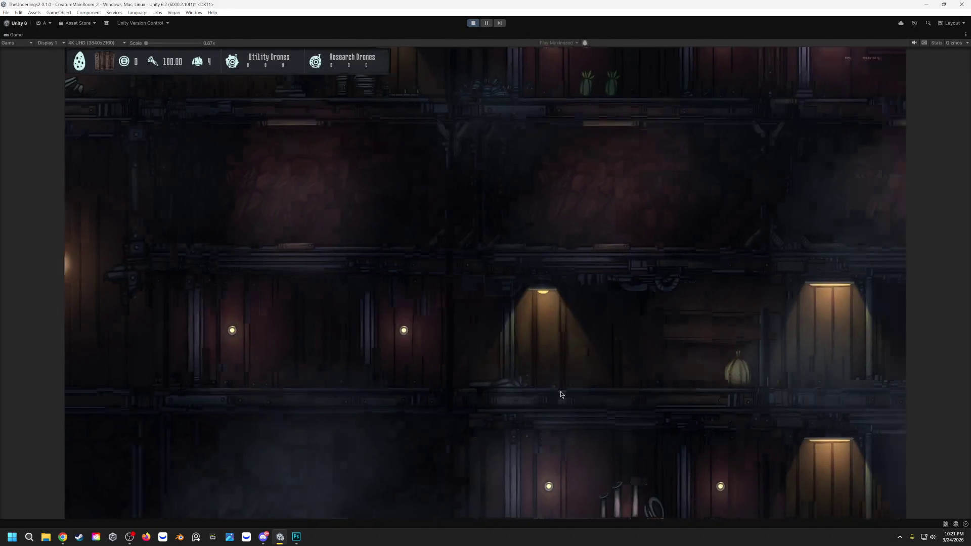
scroll(561, 391, up, 3)
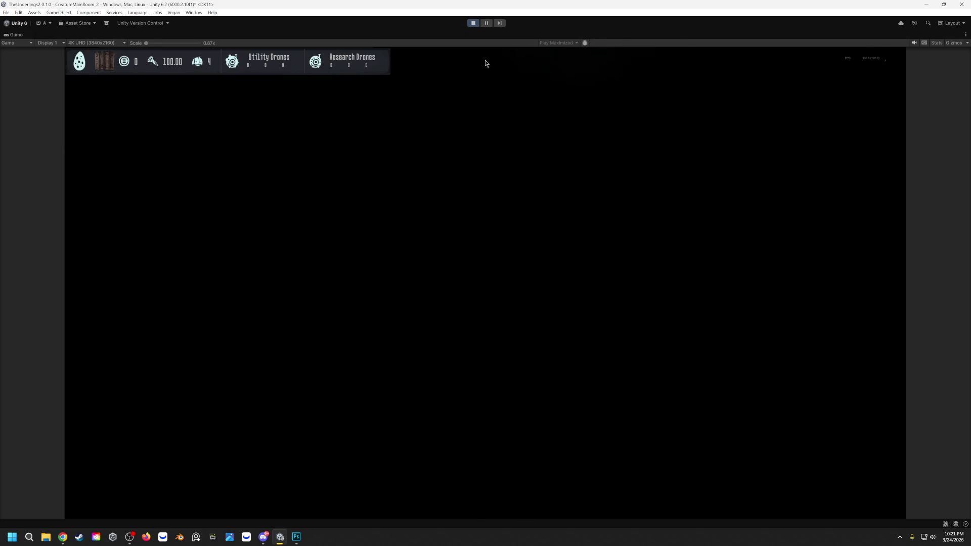
Stop the running game and restart it from the lamp-lit starting house.
click(476, 24)
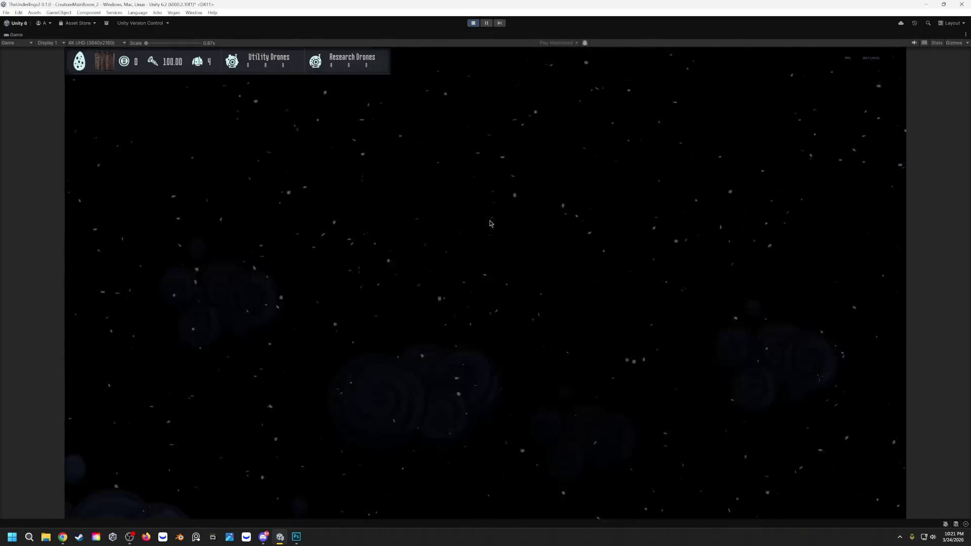
click(473, 22)
click(473, 23)
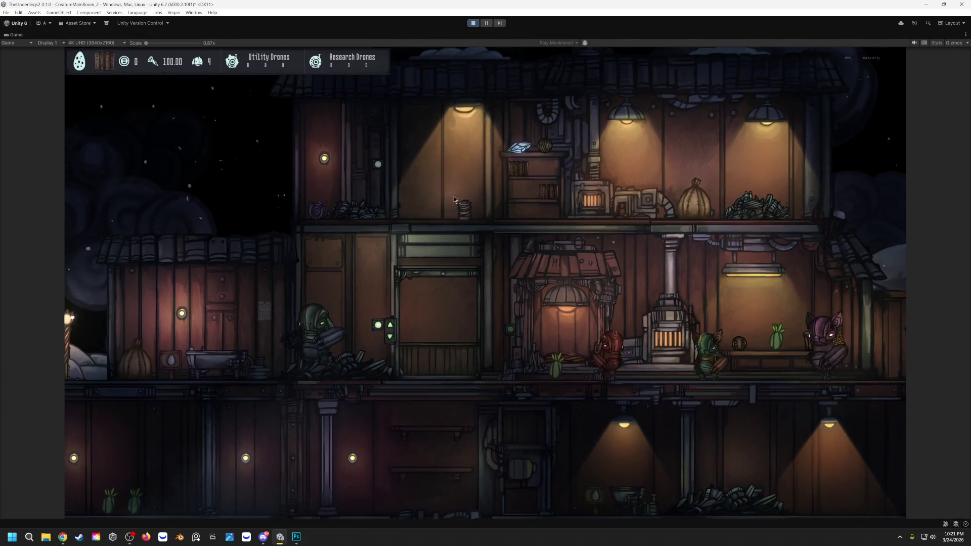
Collect the small coin-stack item in the starting house during play.
click(457, 203)
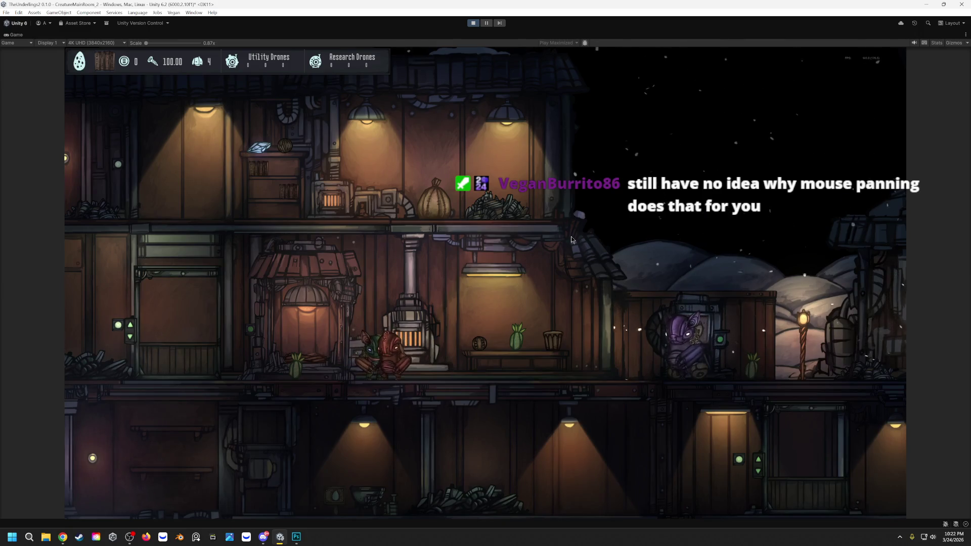
Pan the game camera through the house and over the snowy exterior, then stop the play test.
key(s)
key(a)
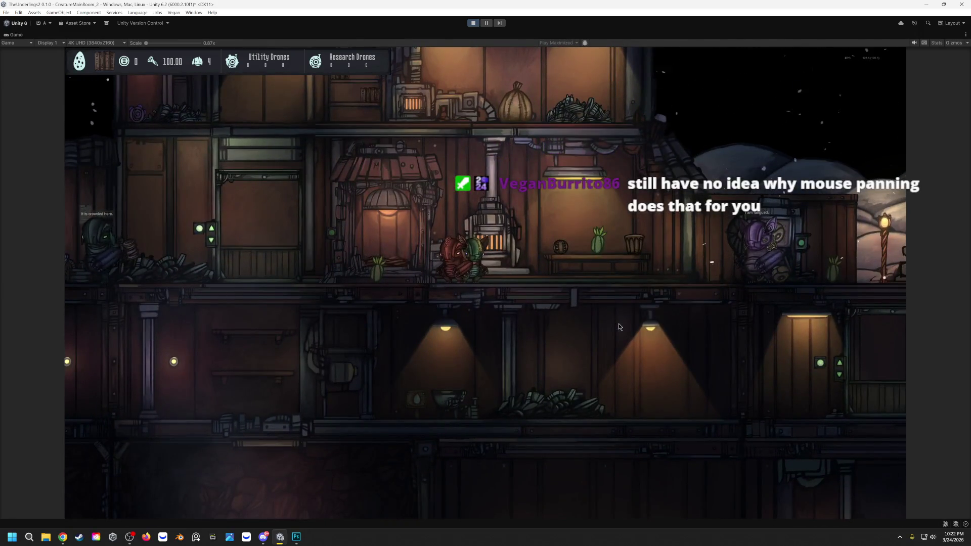
drag(619, 324, 559, 332)
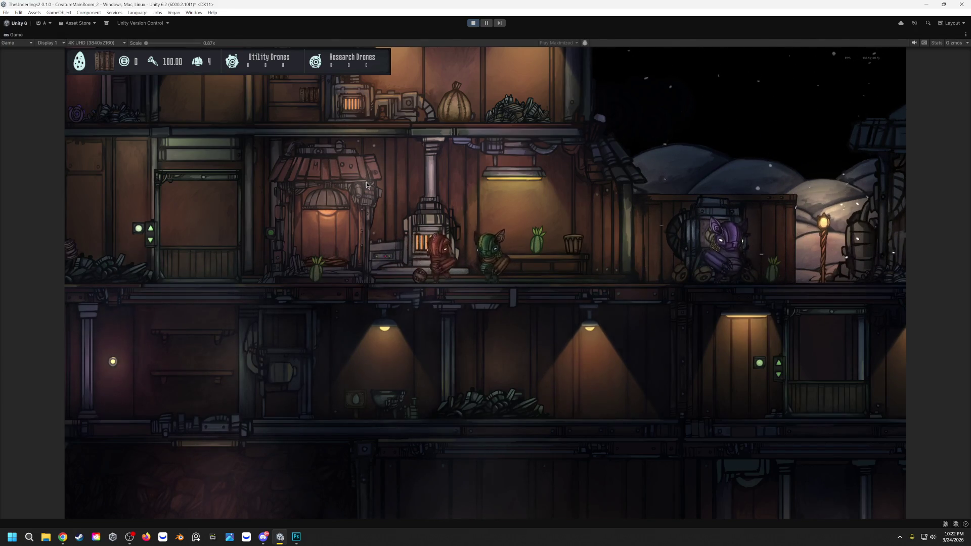
mouse_move(367, 182)
mouse_down()
mouse_move(665, 190)
mouse_move(743, 203)
mouse_move(555, 176)
mouse_up()
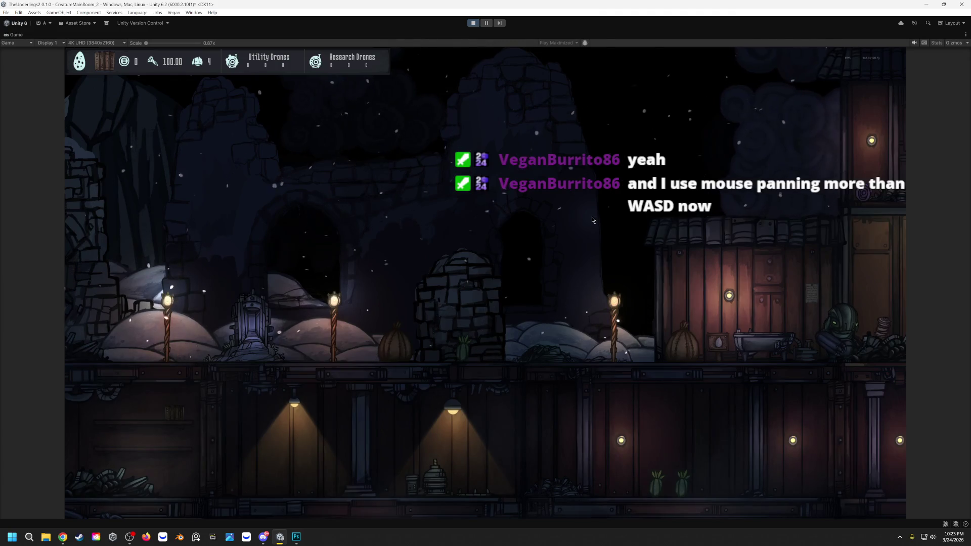
drag(593, 219, 559, 226)
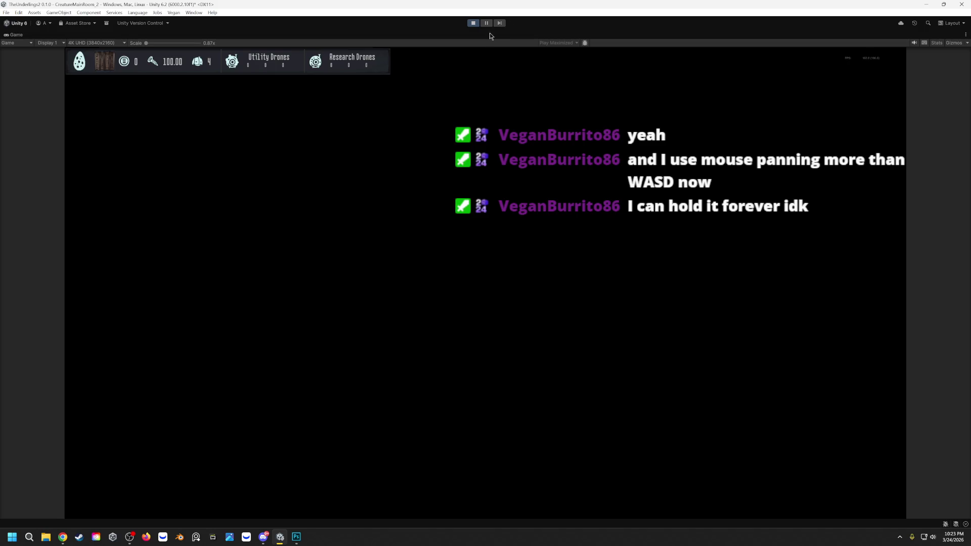
click(473, 23)
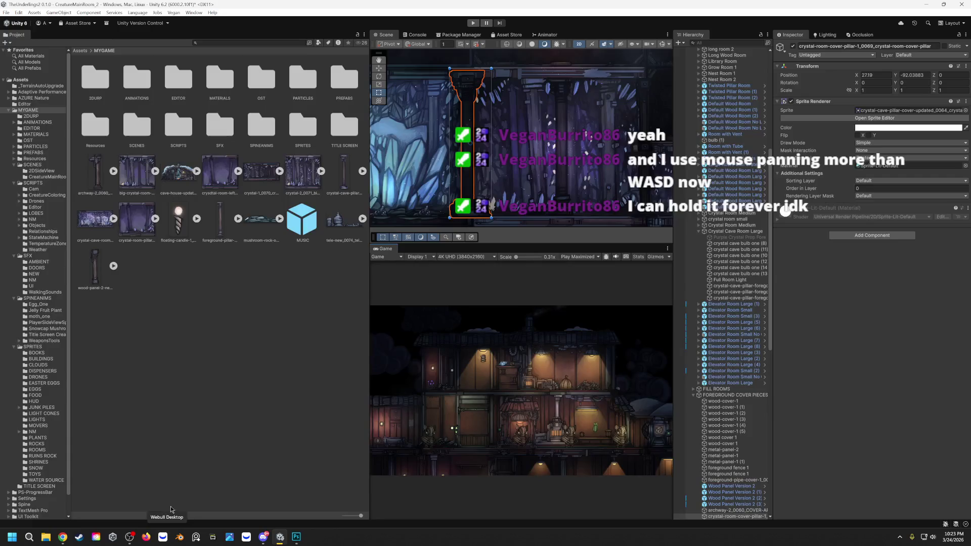
Run the game again in the maximized Game view.
click(473, 23)
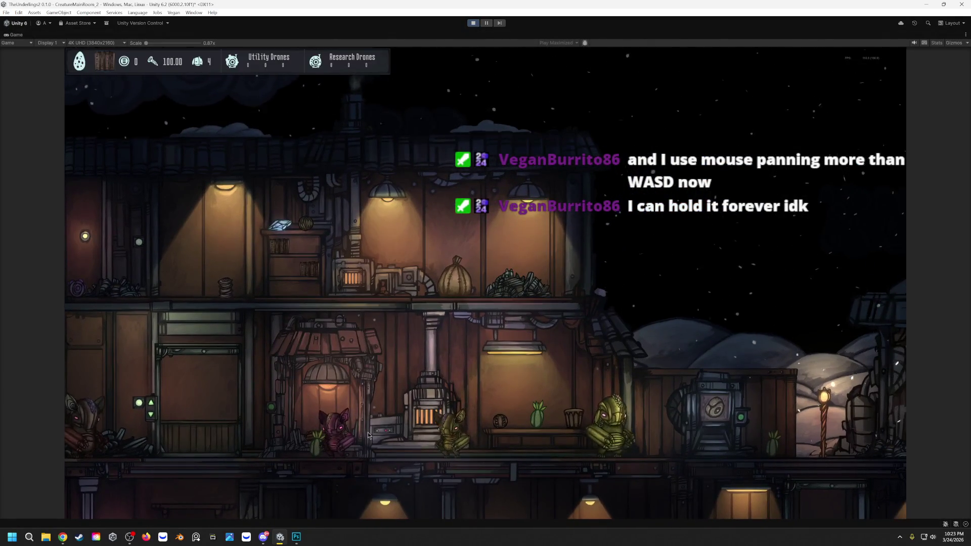
Pan the game camera right past the house and back left toward it.
key(d)
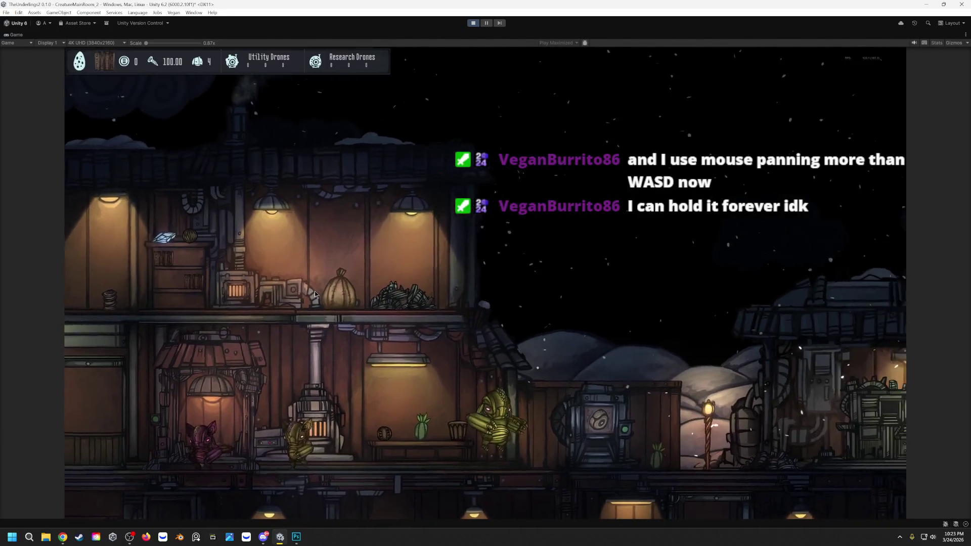
drag(316, 295, 448, 344)
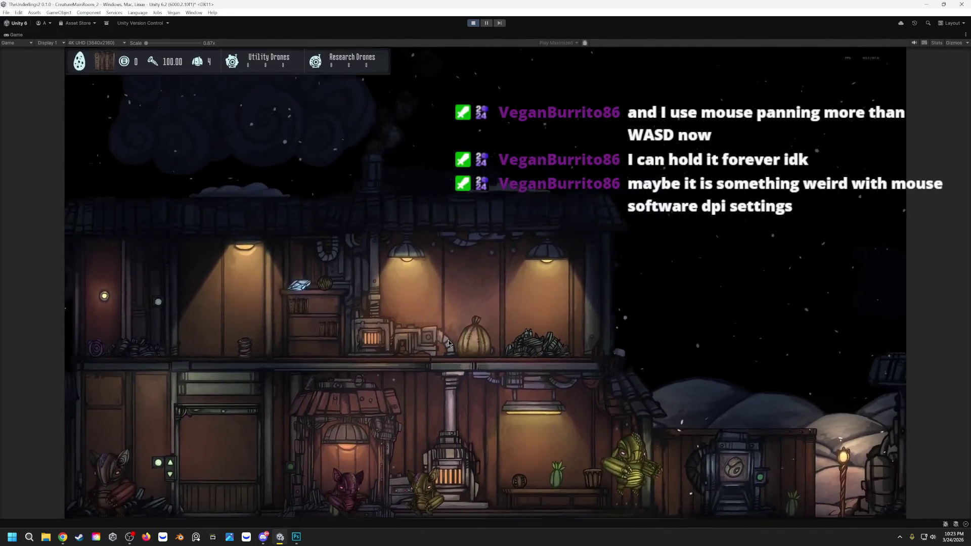
drag(448, 344, 306, 336)
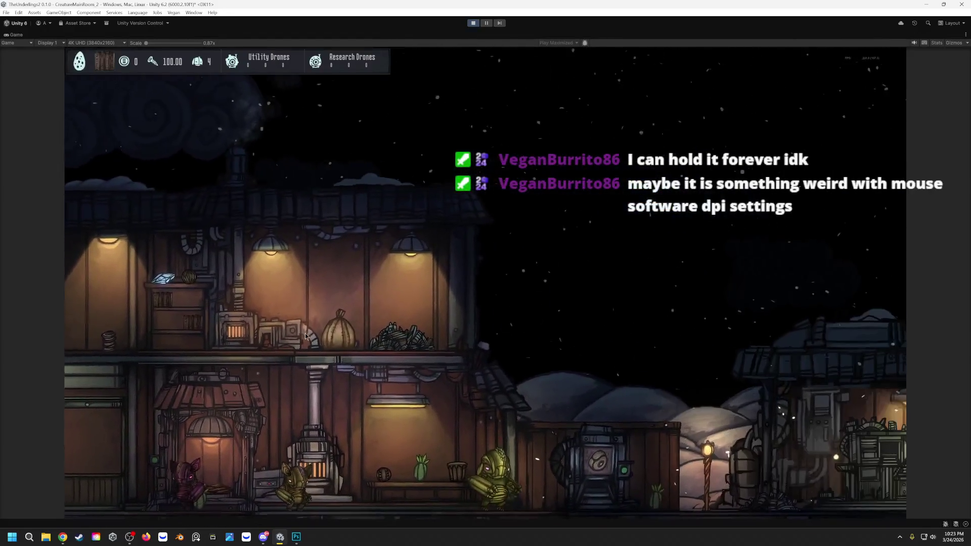
key(d)
key(a)
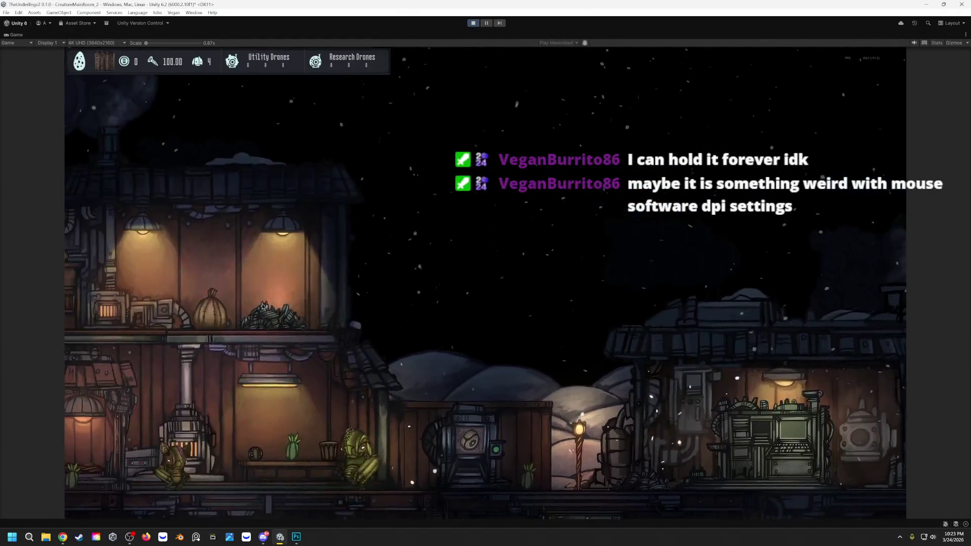
drag(262, 306, 521, 345)
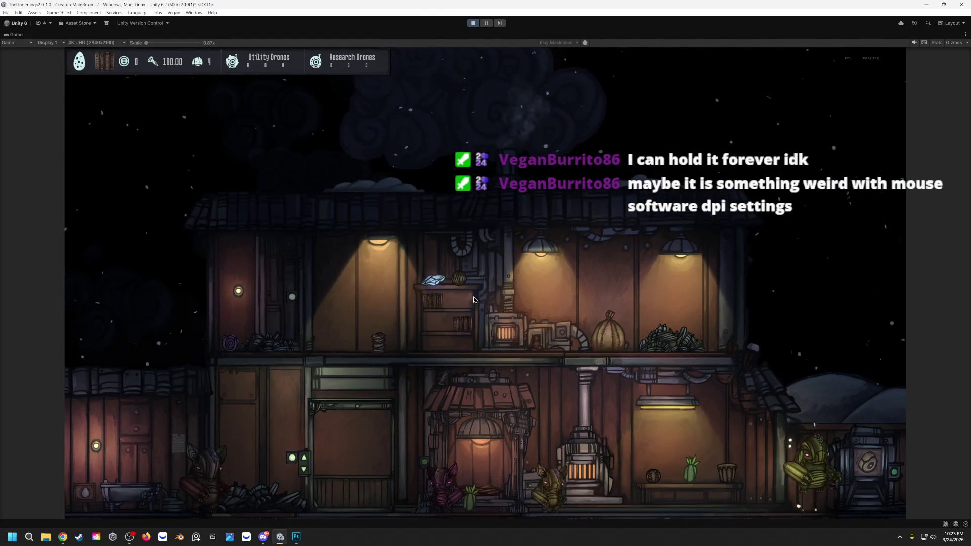
Pan toward the ruins and the house, then centre on the creature saying 'I am fatigued.'.
key(a)
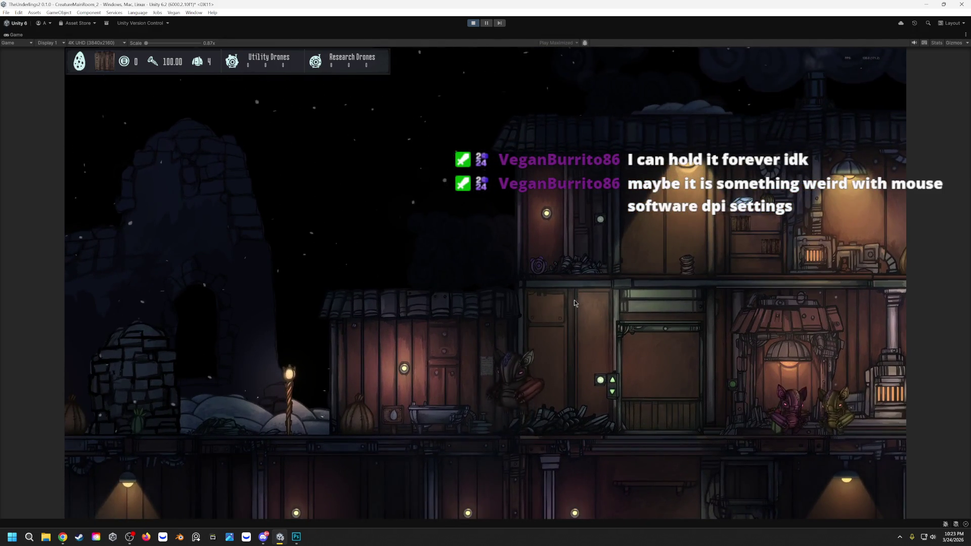
scroll(576, 303, up, 2)
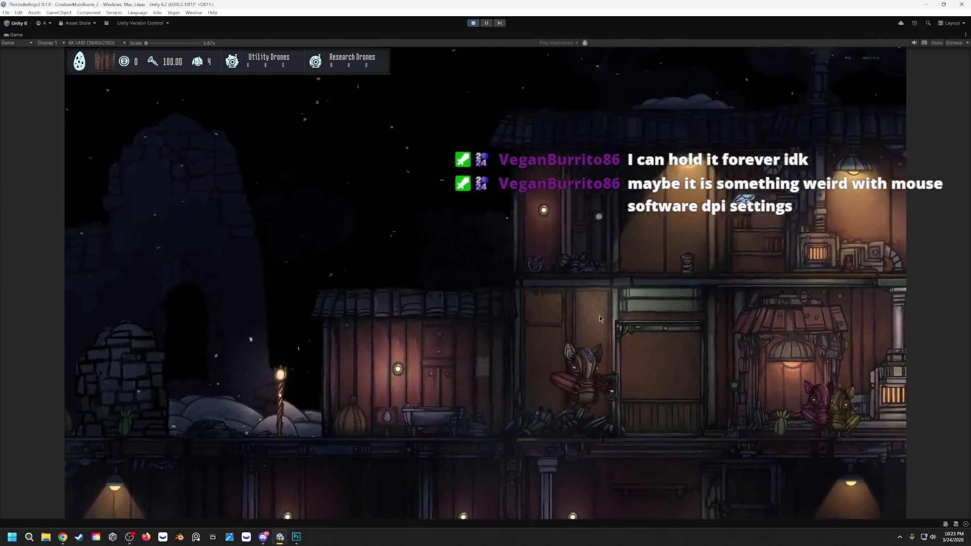
drag(600, 316, 532, 315)
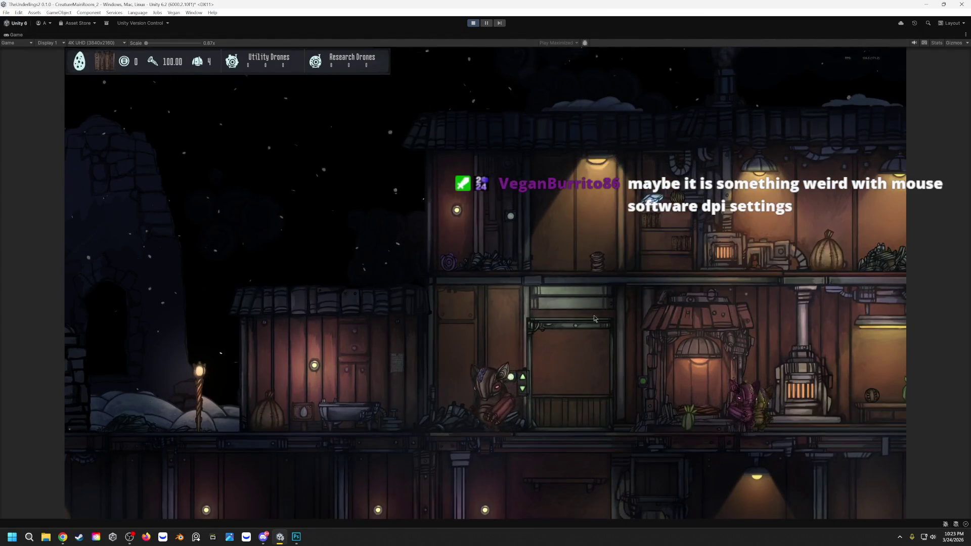
mouse_move(616, 324)
mouse_down()
mouse_move(596, 334)
mouse_move(376, 337)
mouse_up()
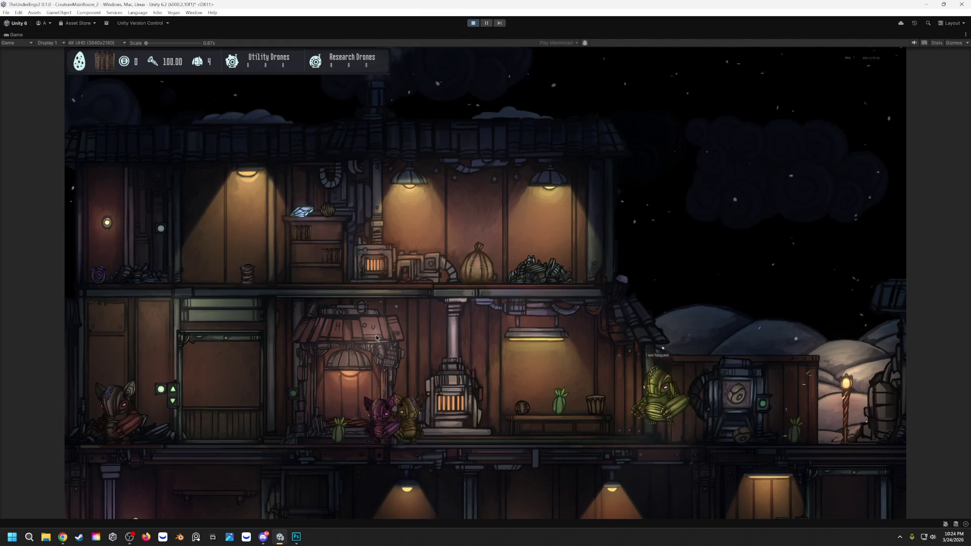
key(a)
scroll(393, 444, up, 3)
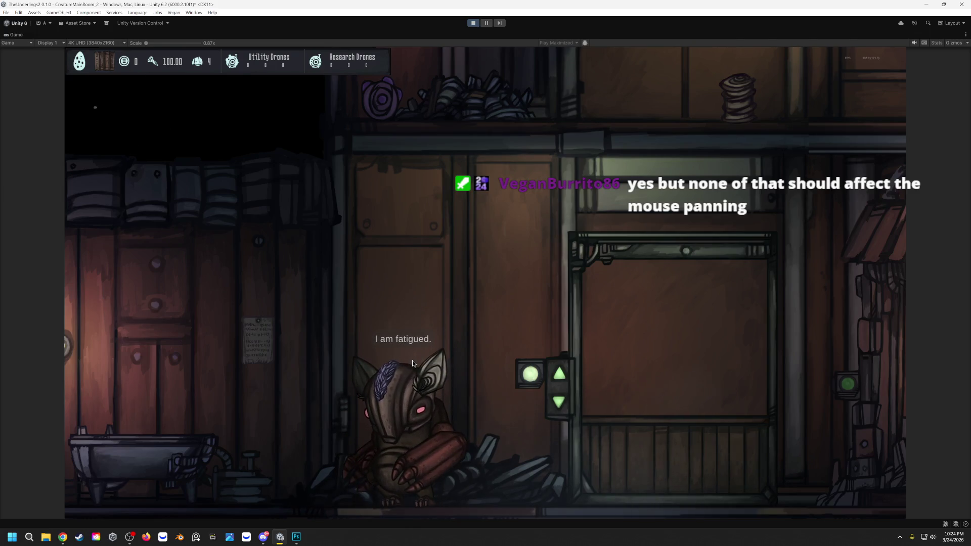
scroll(412, 360, down, 3)
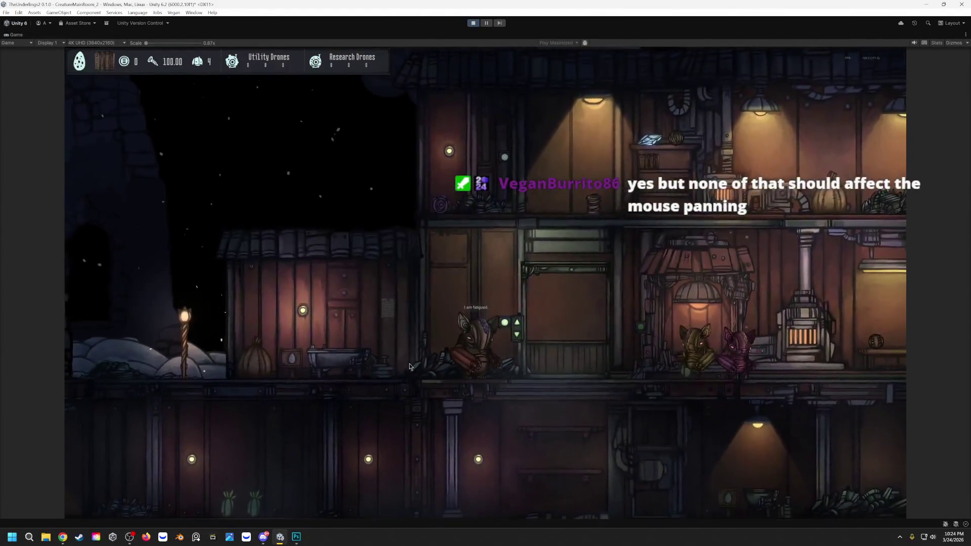
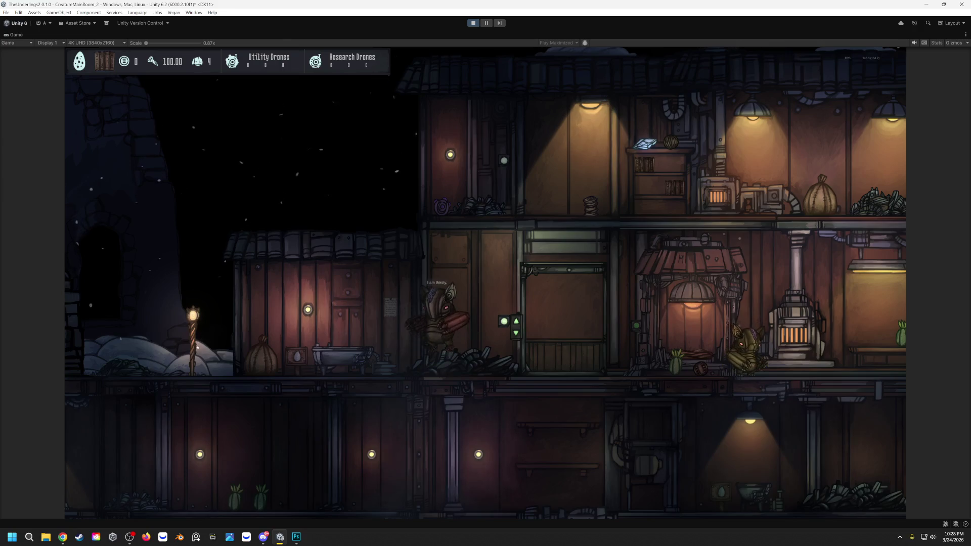
View the in-game Guardian Manual tips, stop play mode and minimize the Unity editor.
key(super+d)
key(super+d)
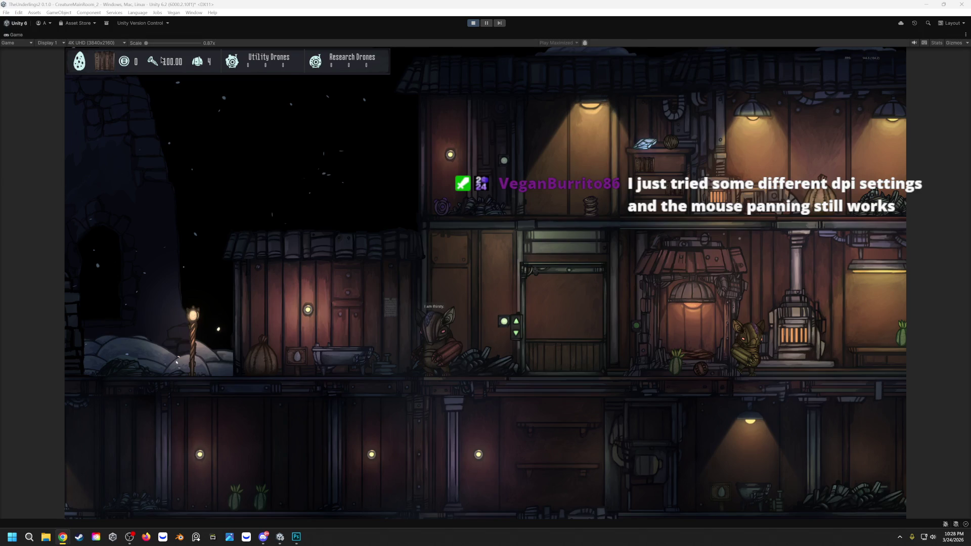
click(105, 66)
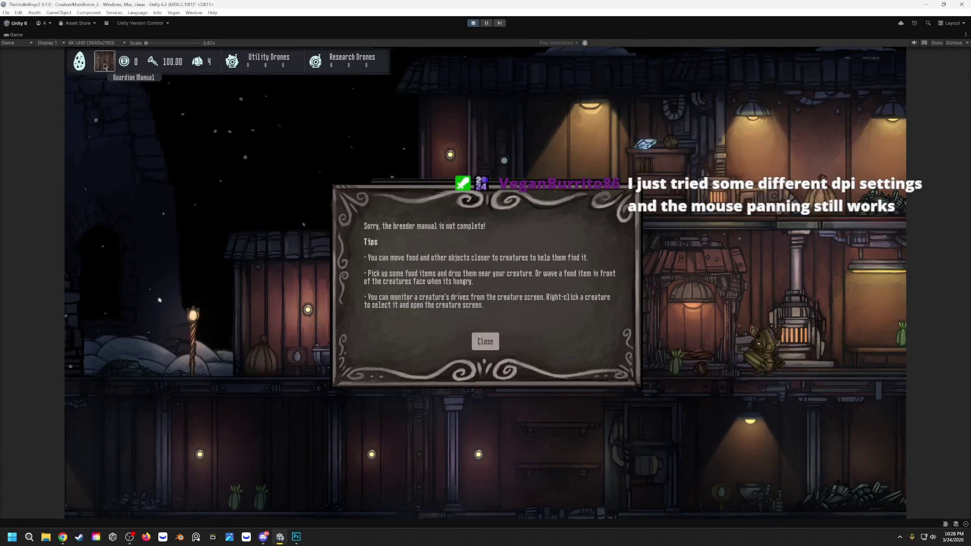
click(486, 340)
click(470, 24)
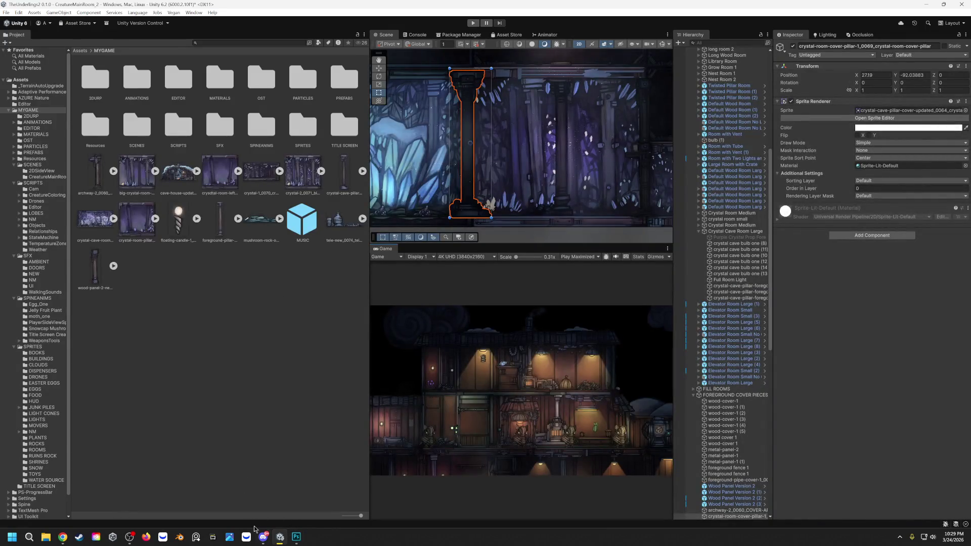
click(280, 538)
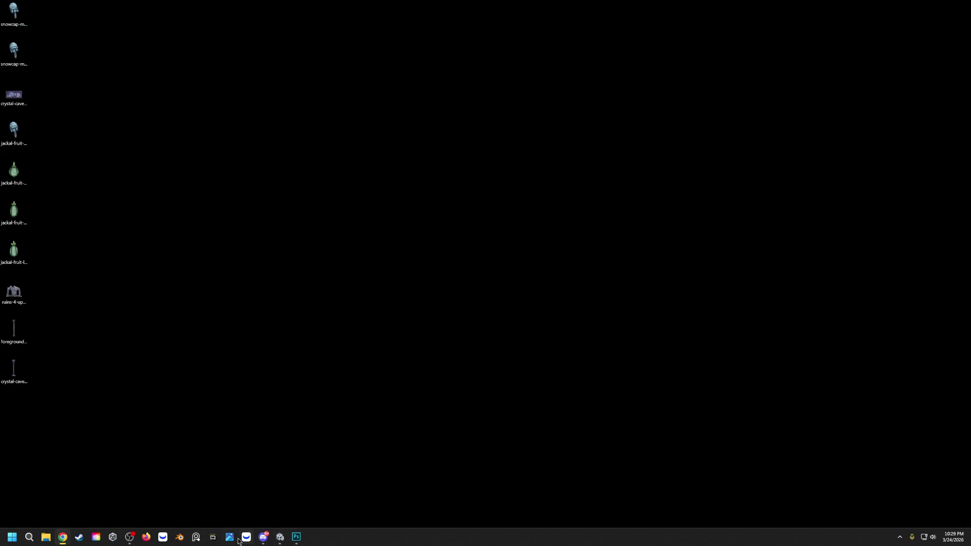
Glance at the Photoshop document, then restore Unity and bring up its File menu.
click(297, 538)
click(934, 6)
click(280, 538)
click(5, 13)
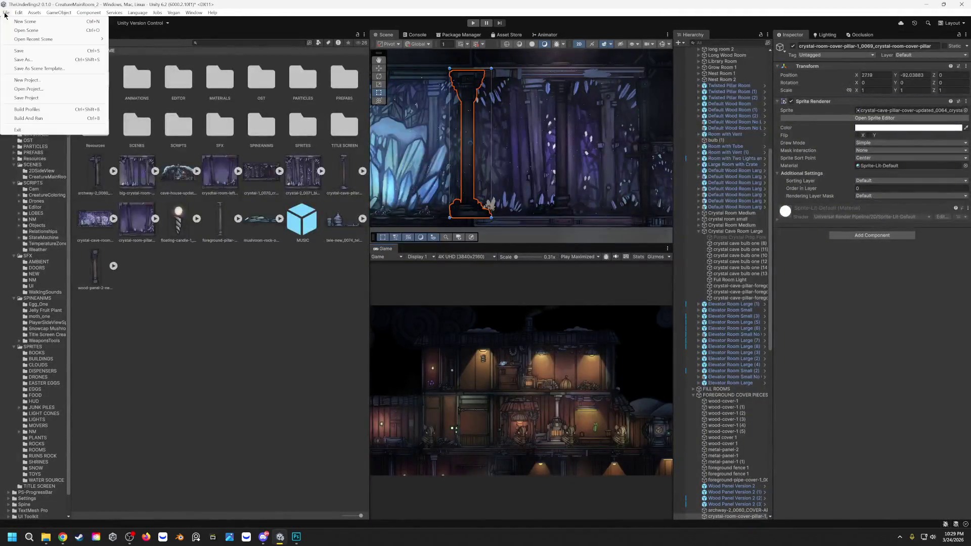
Run Build And Run, saving the modified scene, and dismiss the debugger attach notice when done.
click(28, 119)
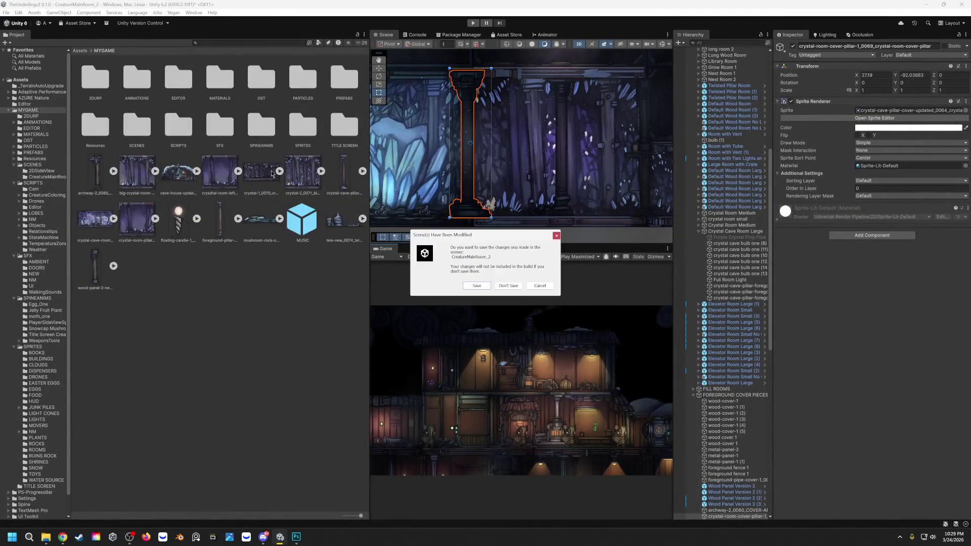
click(472, 286)
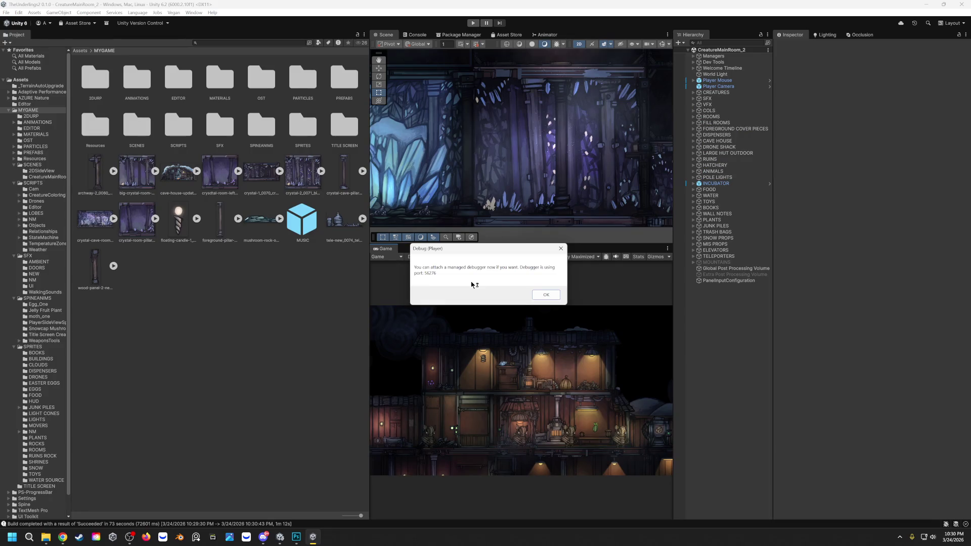
click(544, 297)
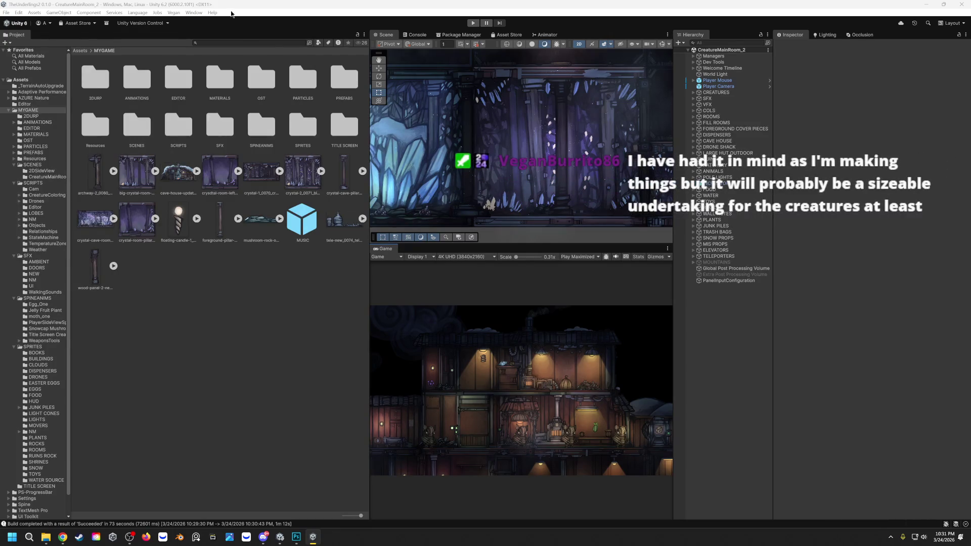
mouse_move(280, 537)
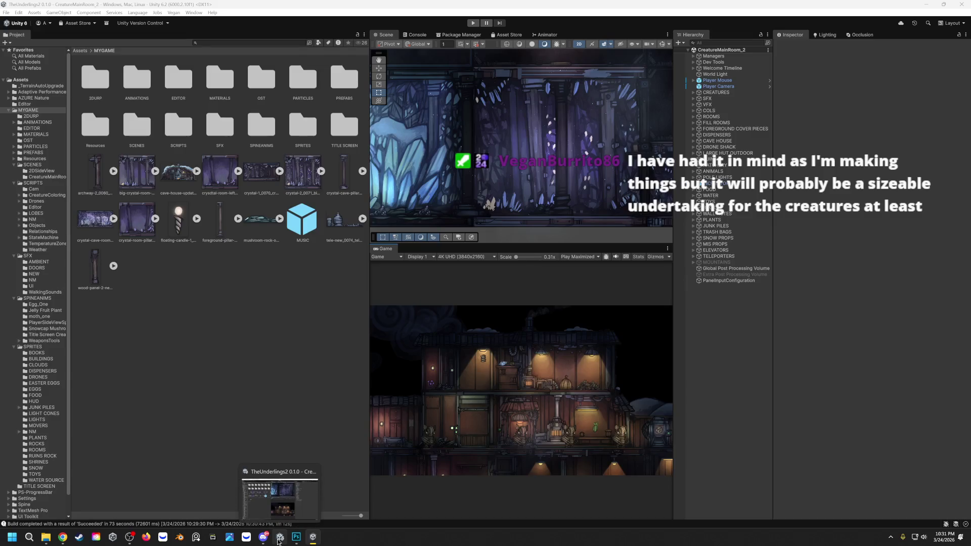
Bring the built game to the front and move through its main menu choices.
click(130, 537)
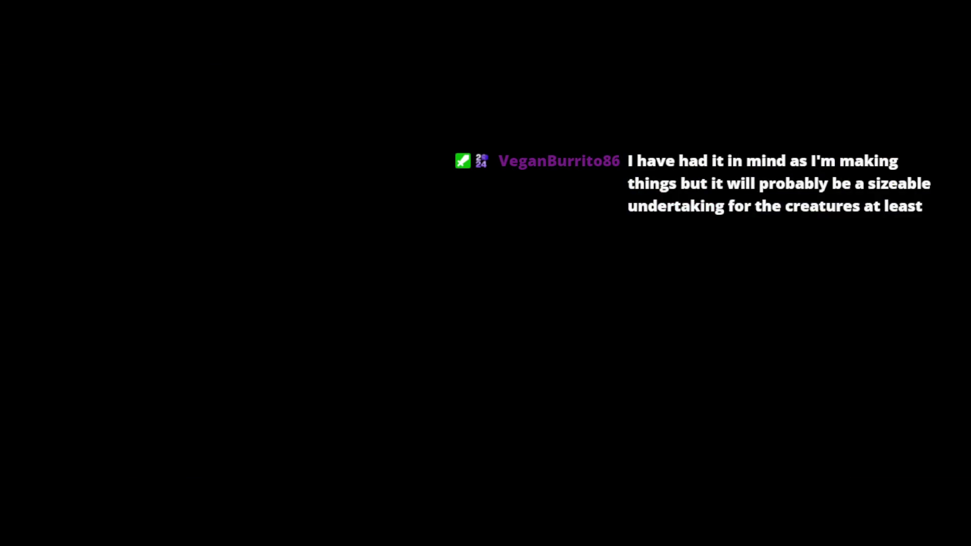
key(Up)
key(Up)
key(Up)
key(Up)
key(Down)
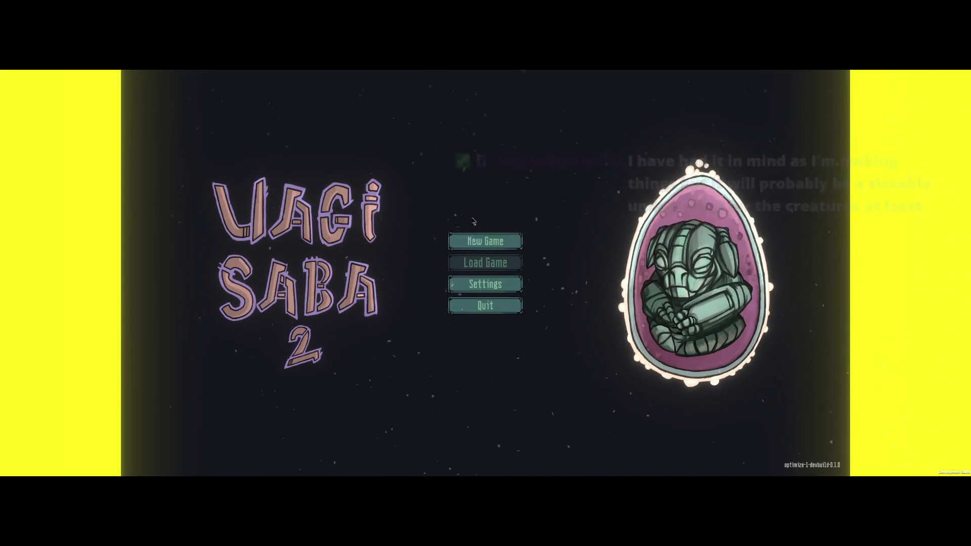
Set the game resolution to 640 x 480 - 24hz in Settings and close the settings panel.
click(481, 284)
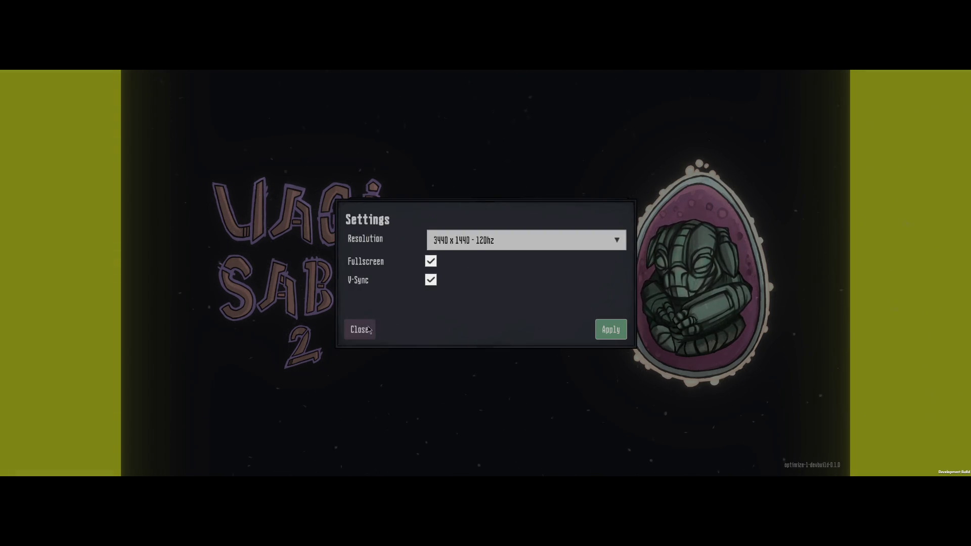
click(530, 246)
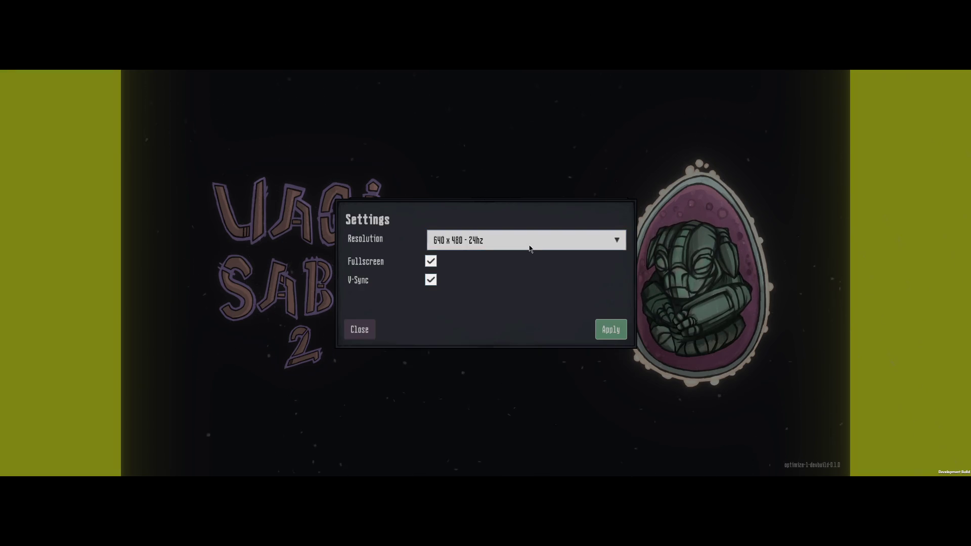
click(482, 241)
click(527, 235)
click(551, 236)
double_click(618, 239)
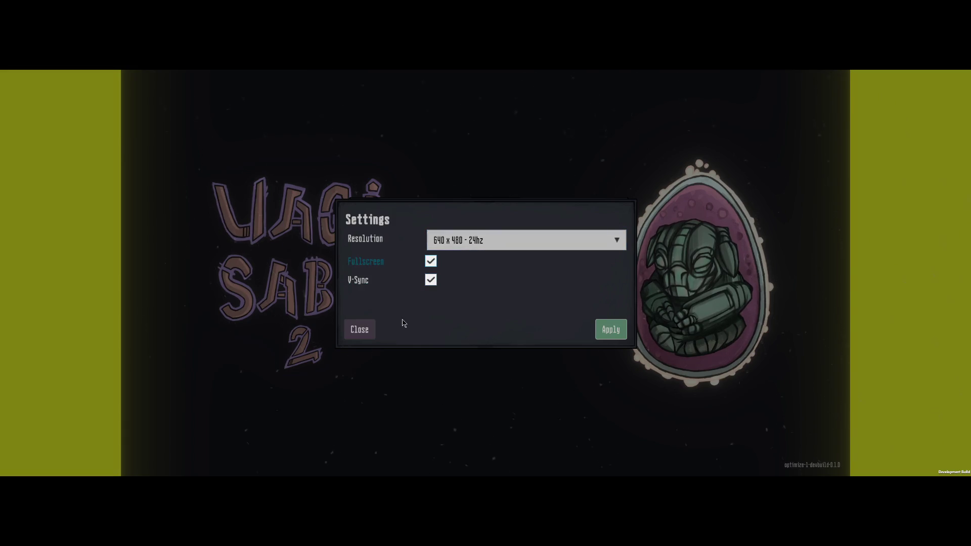
click(498, 244)
click(500, 244)
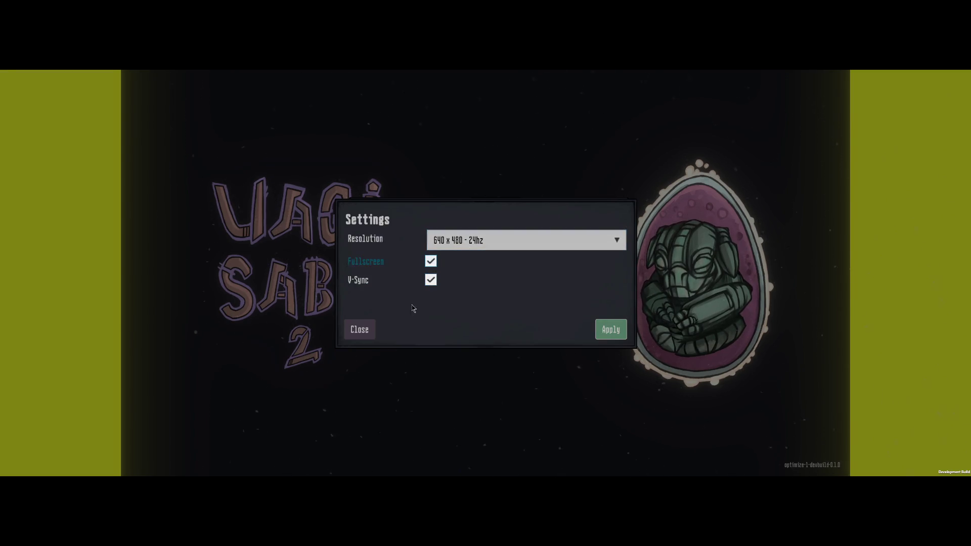
click(359, 328)
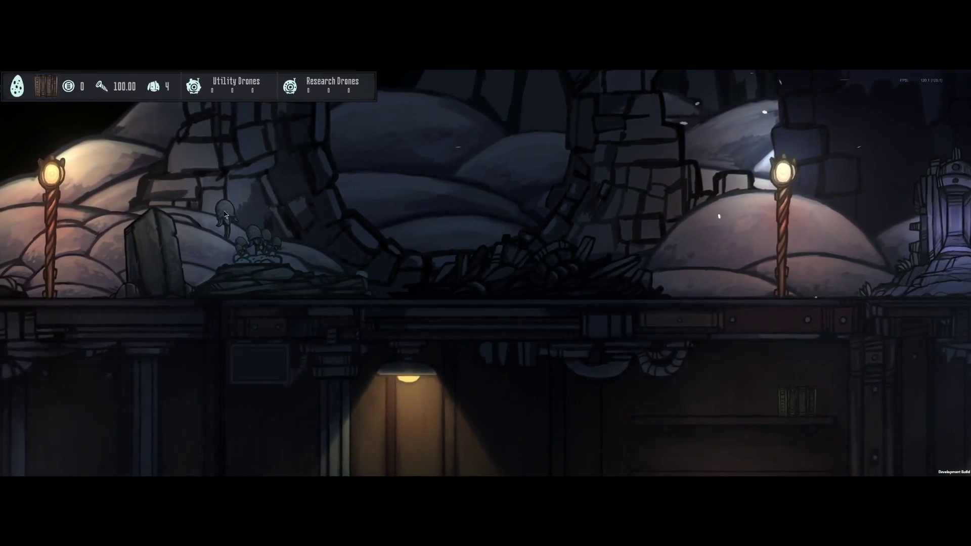
Carry a mushroom creature off to the right, then pause and exit the game to the desktop.
drag(245, 233, 264, 217)
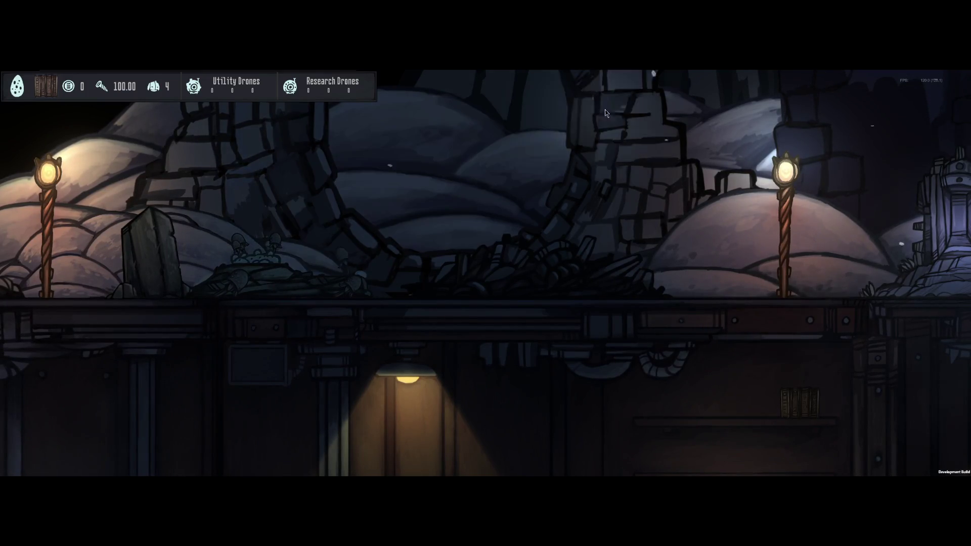
drag(265, 216, 664, 181)
key(Escape)
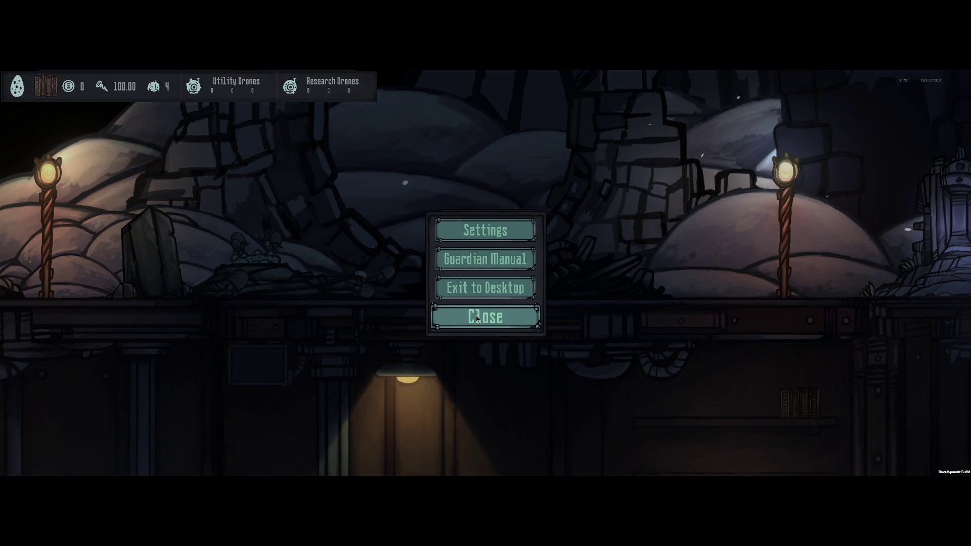
click(486, 284)
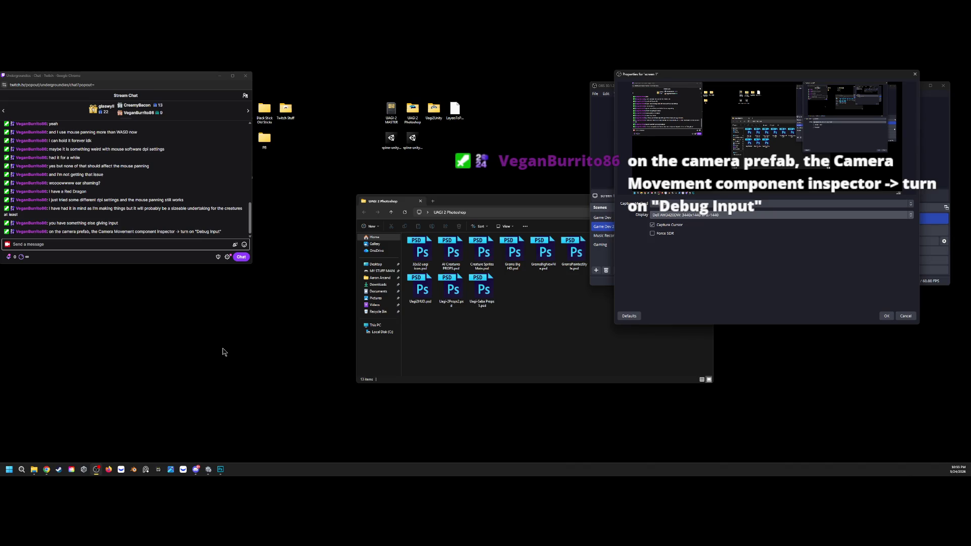
Select the monitor showing Unity as the OBS display capture source.
click(672, 215)
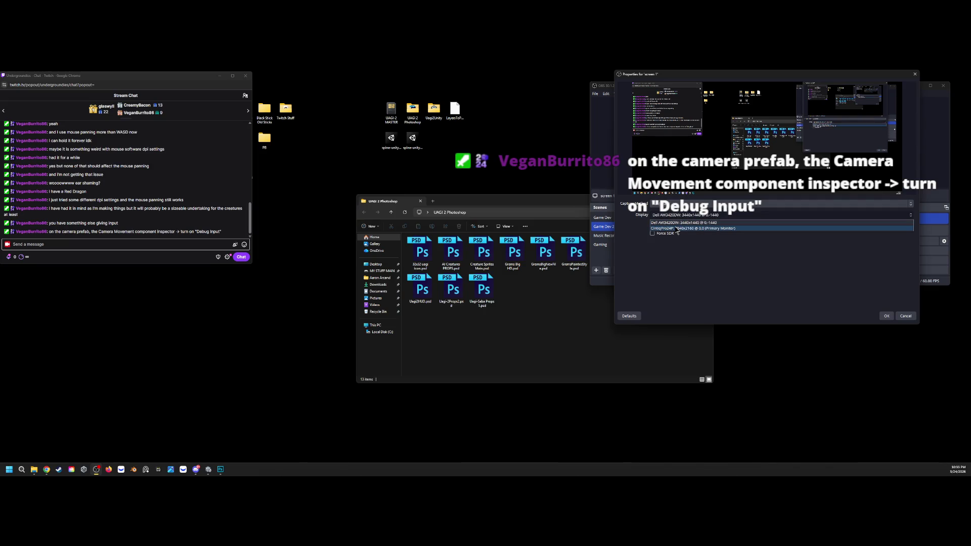
click(676, 229)
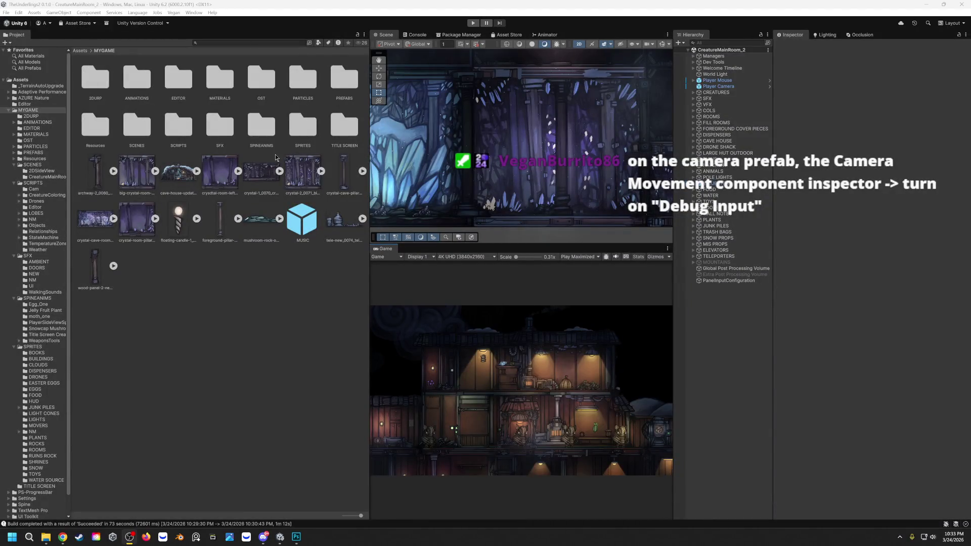
Playtest the scene, pan the camera and drop a seed at the right creature's base, then stop play mode.
click(473, 23)
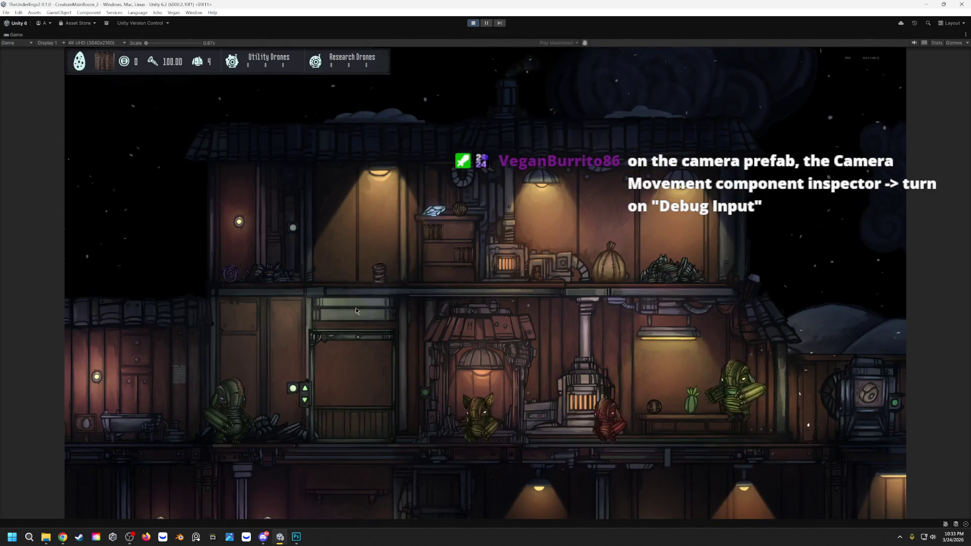
key(s)
key(s)
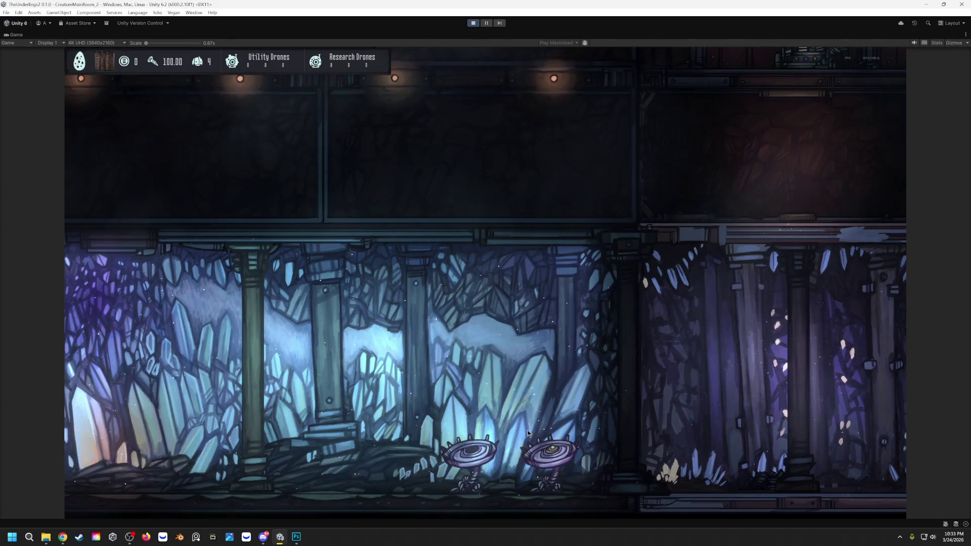
click(550, 449)
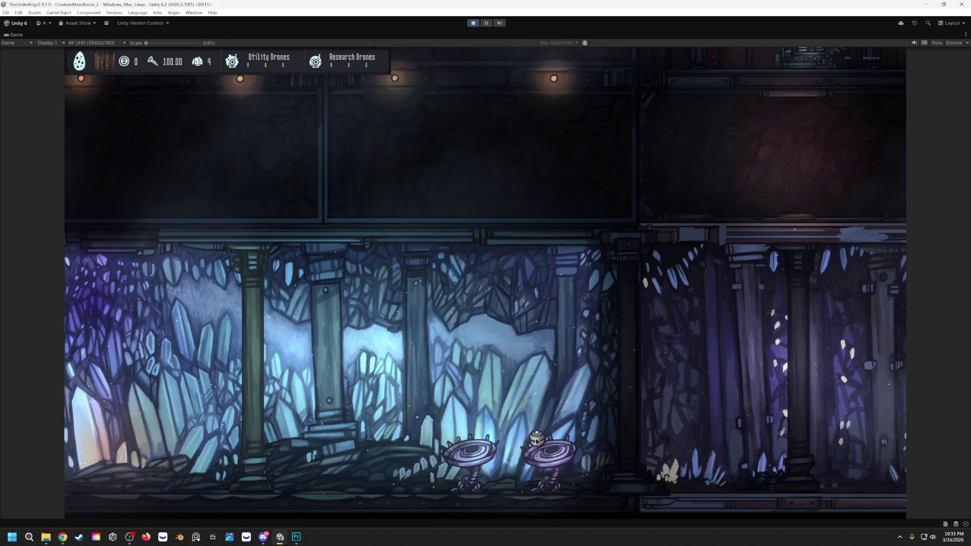
drag(537, 438, 539, 440)
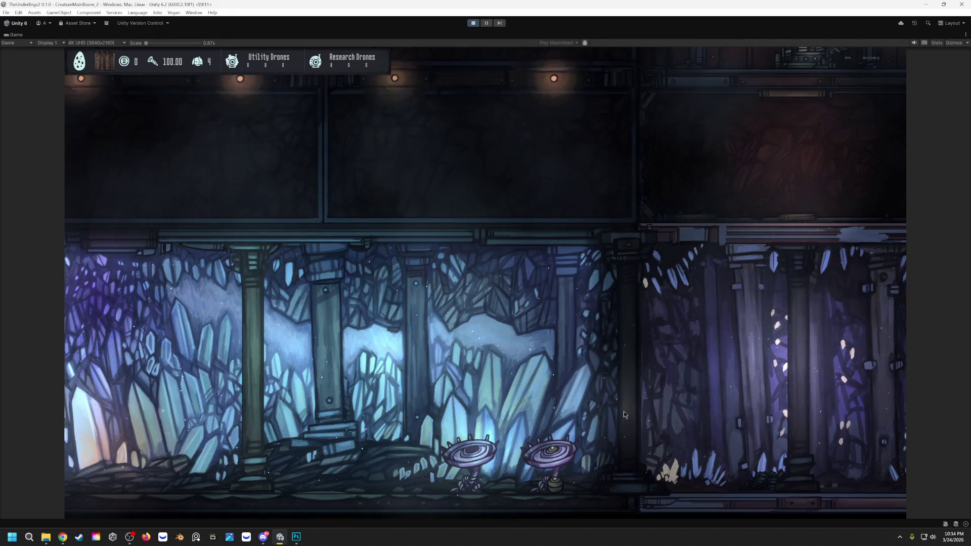
click(473, 23)
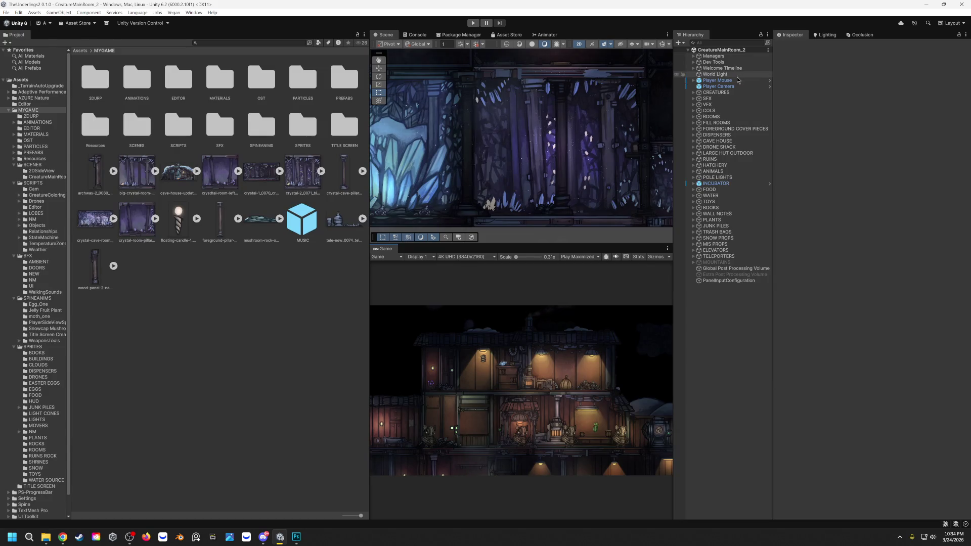
Select Player Camera in the Hierarchy to show its components in the Inspector.
click(732, 87)
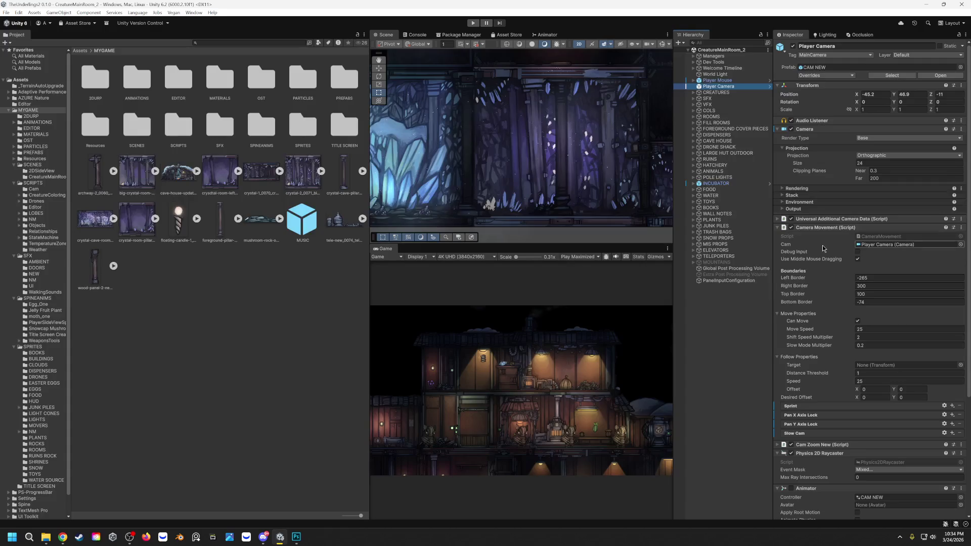
Enable Debug Input on the Camera Movement script and run a brief playtest.
click(858, 250)
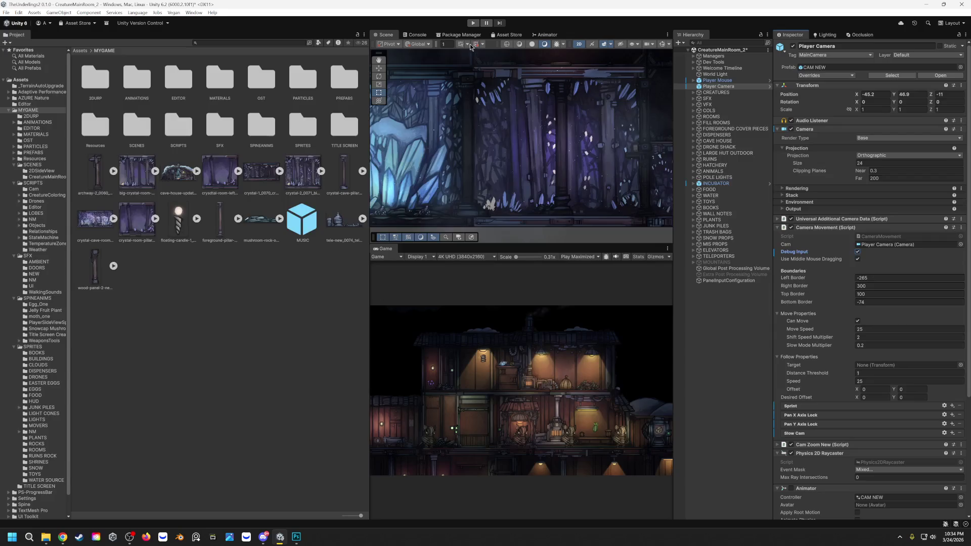
click(472, 23)
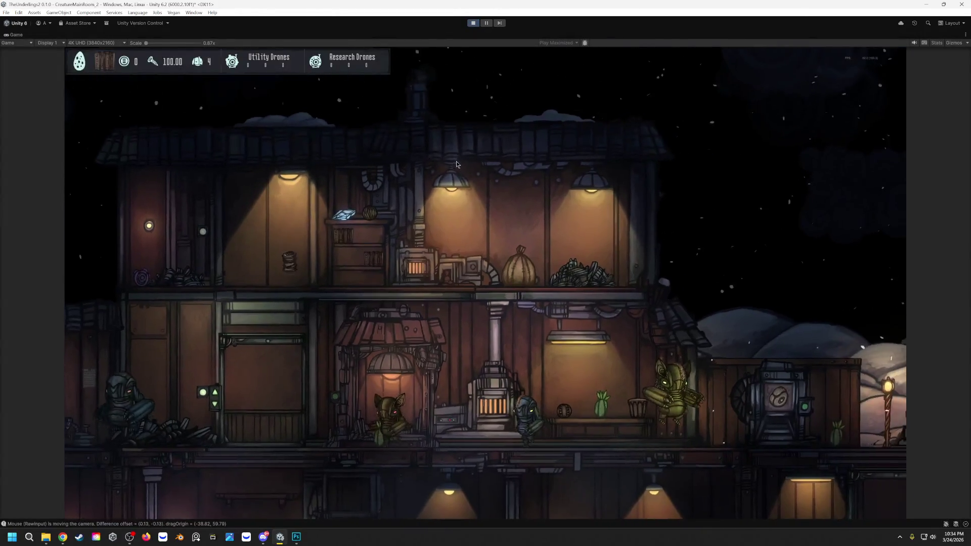
key(ctrl+p)
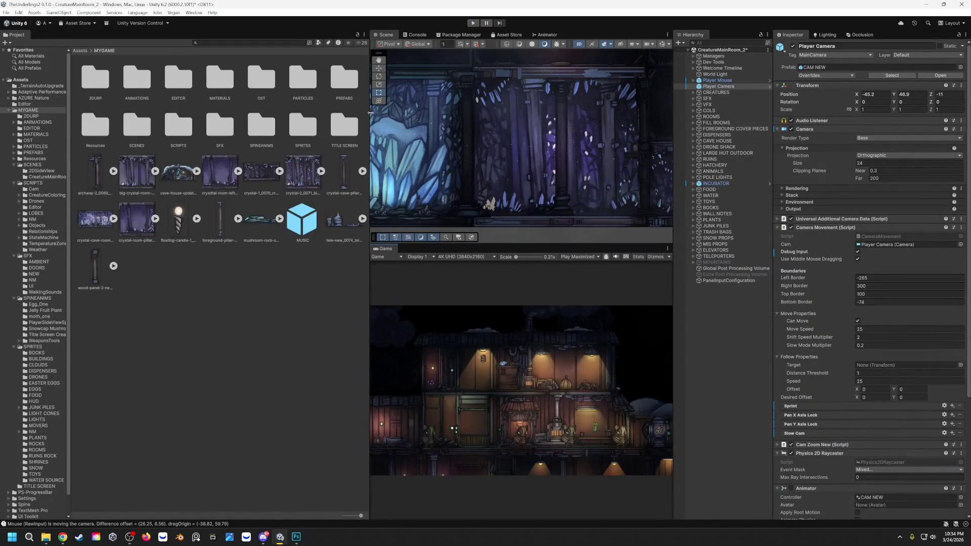
Set the Game view to Play Focused instead of Play Maximized and run a quick start-stop playtest.
drag(371, 113, 274, 113)
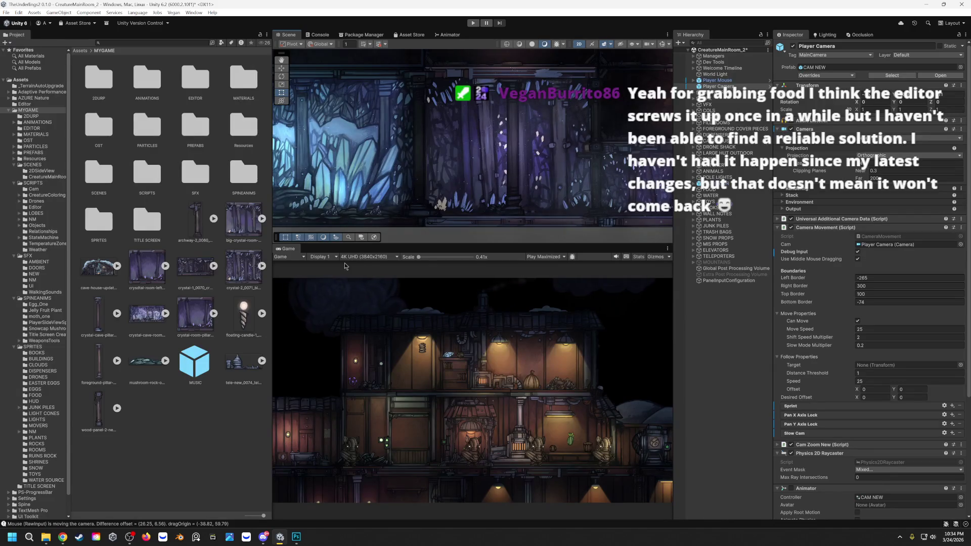
click(560, 257)
click(550, 266)
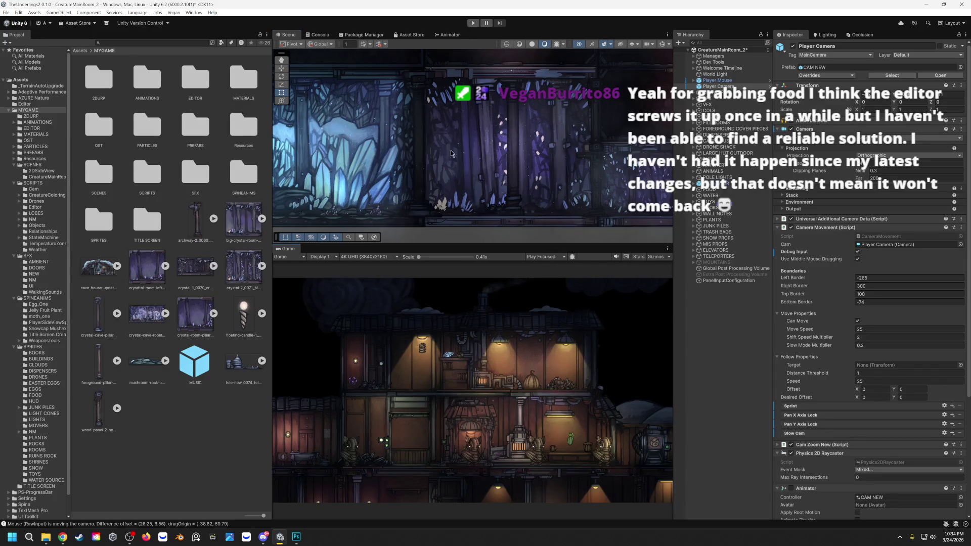
click(473, 23)
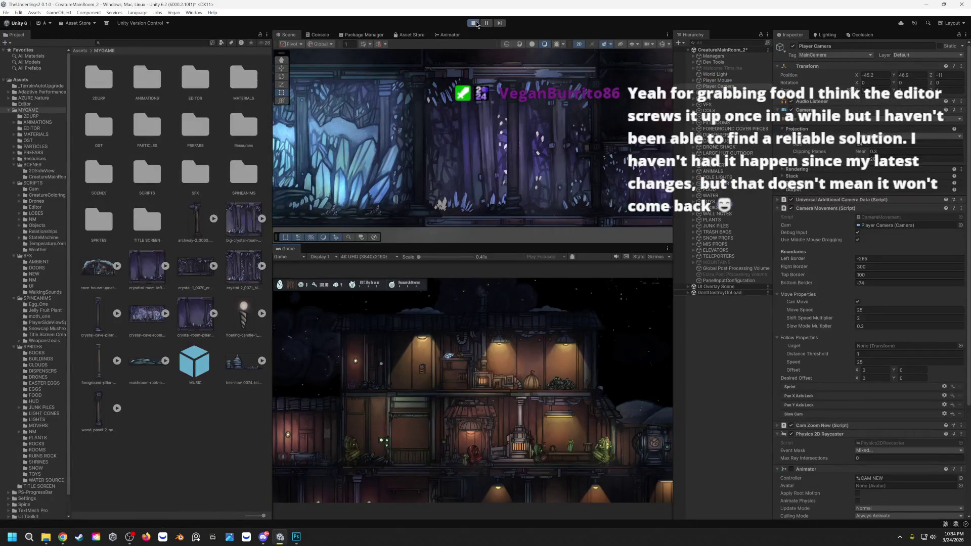
click(473, 24)
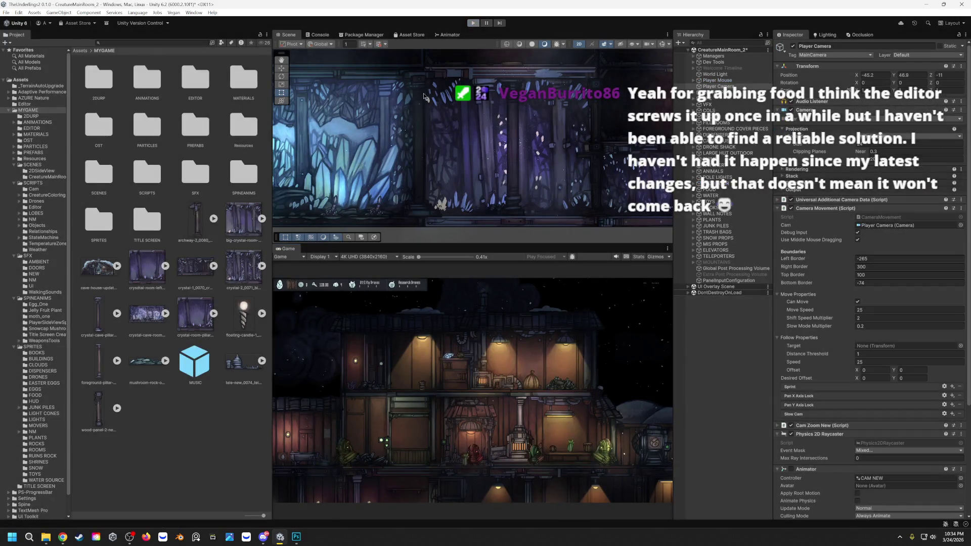
Show the Console, start a playtest and pan/zoom the game camera by mouse drag and A/S keys.
click(321, 33)
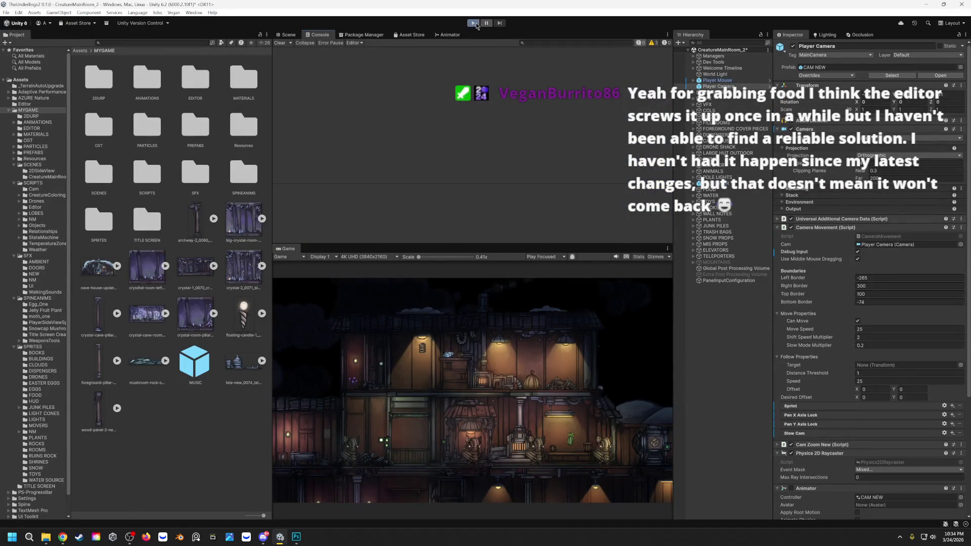
click(474, 23)
mouse_move(493, 350)
mouse_down()
mouse_move(441, 359)
mouse_move(428, 347)
mouse_up()
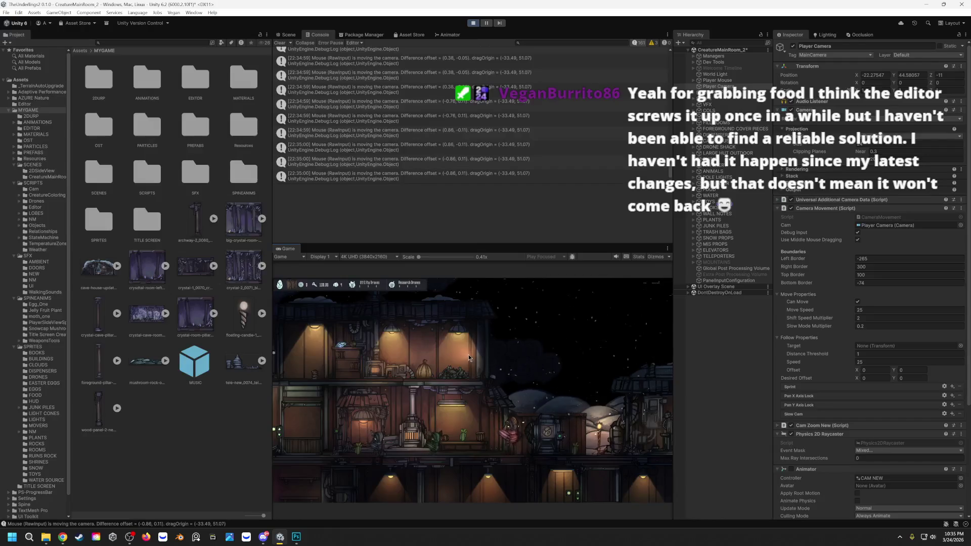
mouse_move(461, 357)
mouse_down()
mouse_move(404, 379)
mouse_move(381, 351)
mouse_move(356, 358)
mouse_move(477, 367)
mouse_move(464, 368)
mouse_up()
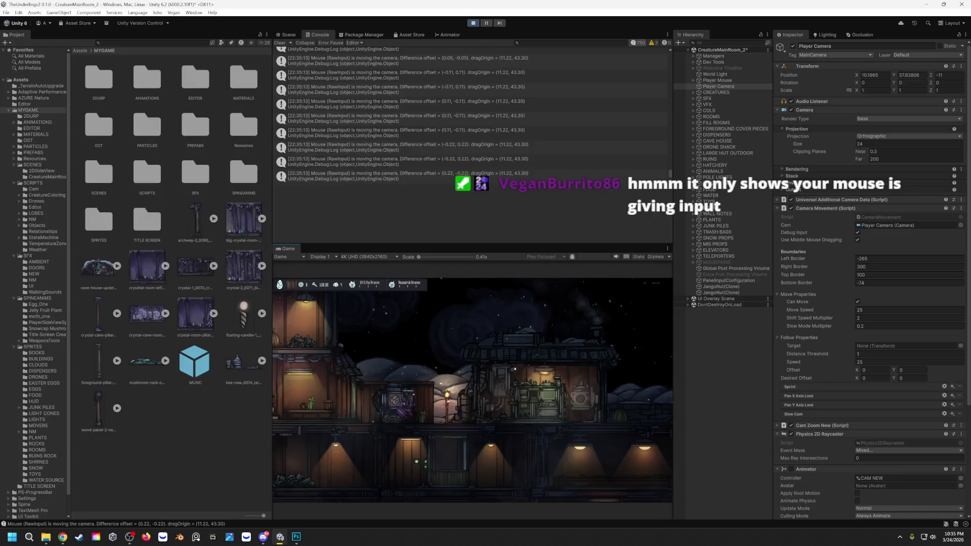
scroll(375, 407, up, 3)
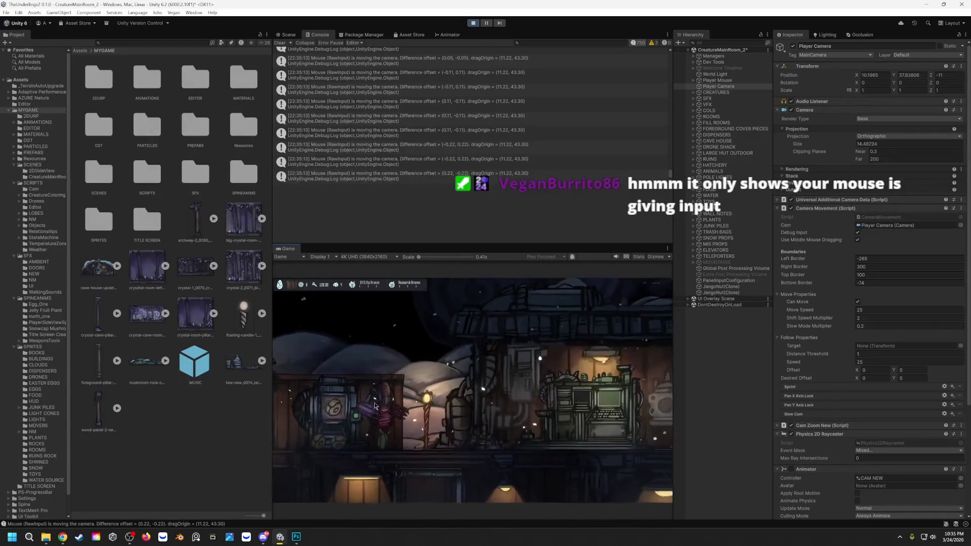
key(a+s)
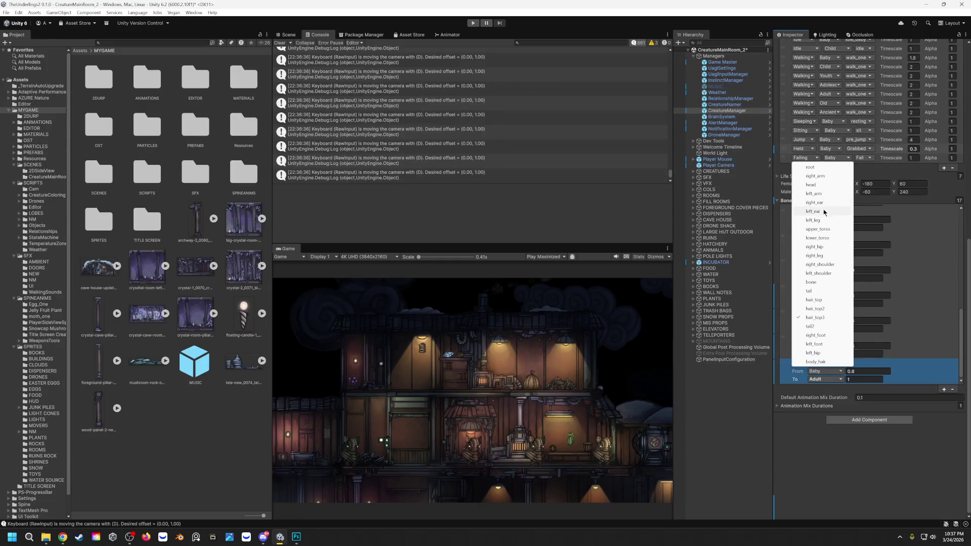
Add two Bone Scalers entries to CreatureManager and assign them the right_ear and left_ear bones.
click(932, 224)
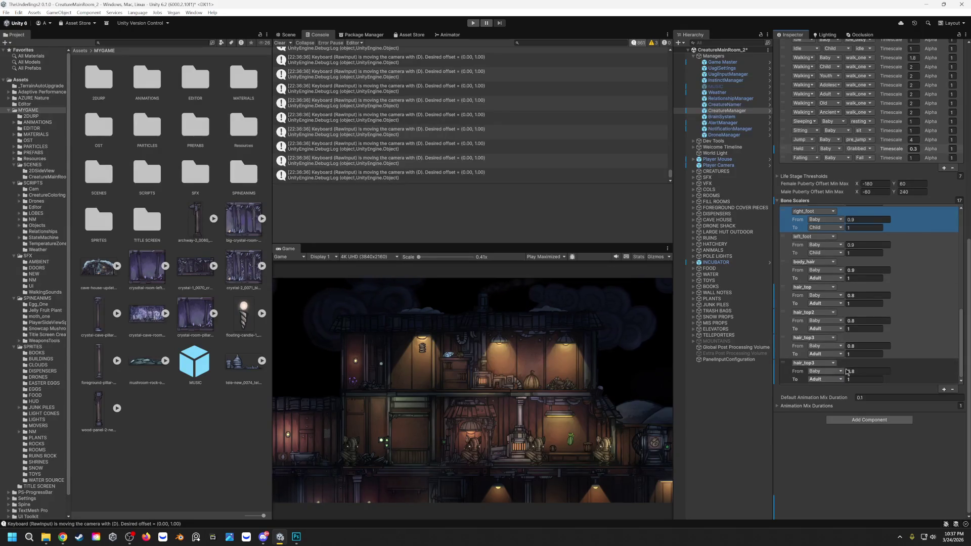
scroll(953, 392, up, 3)
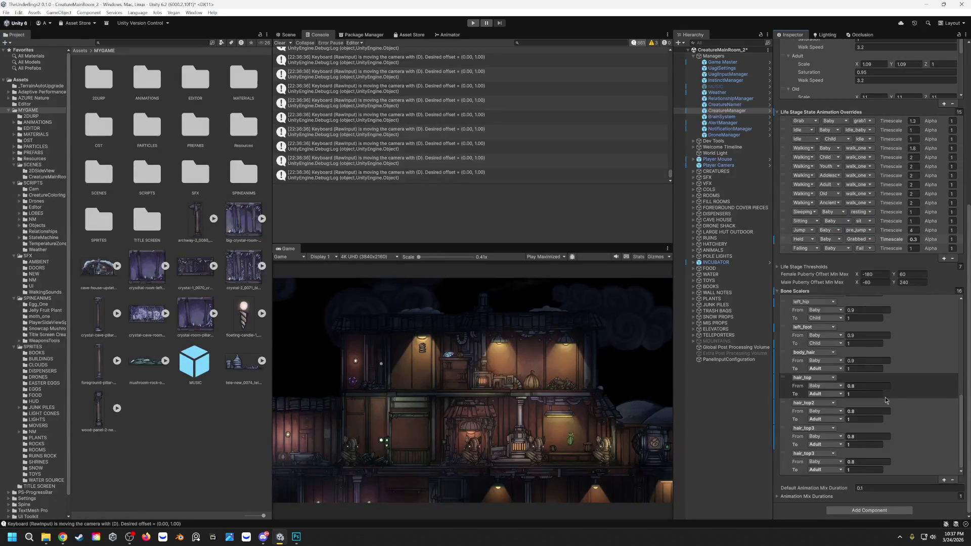
scroll(924, 388, up, 2)
scroll(923, 385, up, 1)
scroll(922, 384, up, 1)
scroll(921, 383, up, 1)
scroll(922, 384, up, 1)
scroll(921, 380, up, 1)
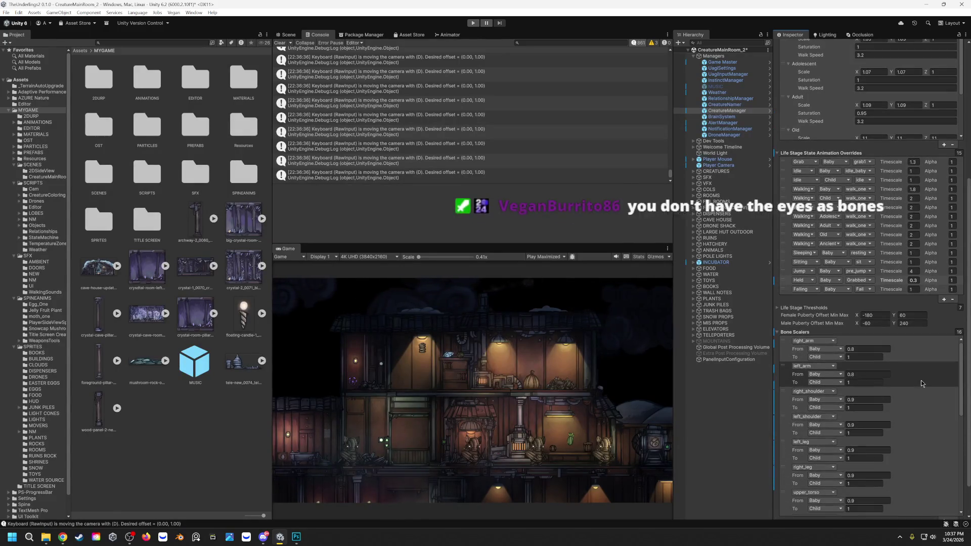
scroll(922, 381, down, 3)
scroll(921, 379, down, 2)
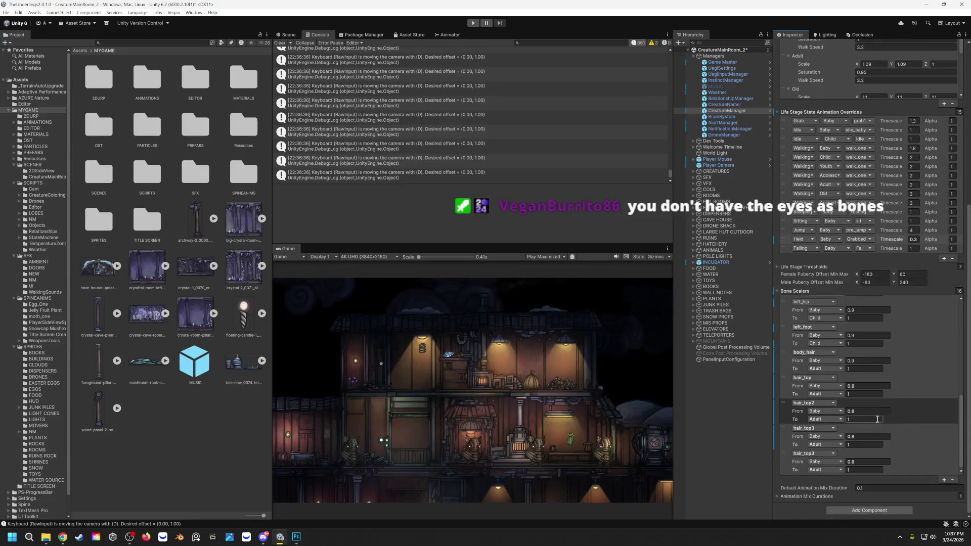
click(945, 479)
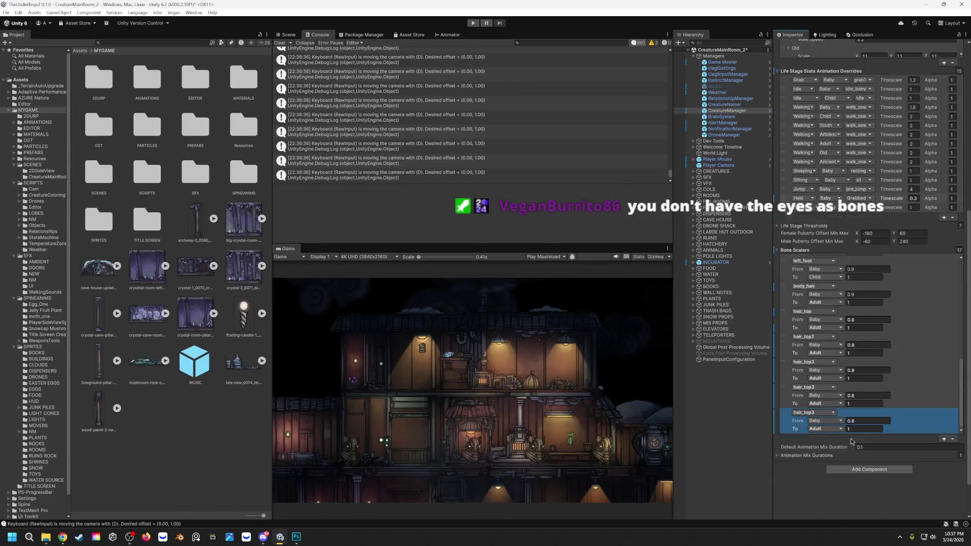
click(822, 413)
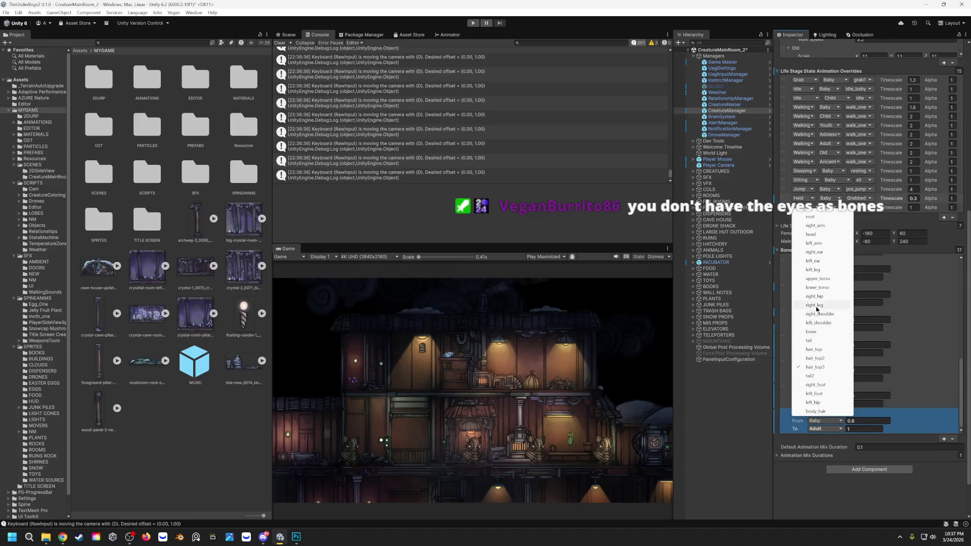
click(822, 253)
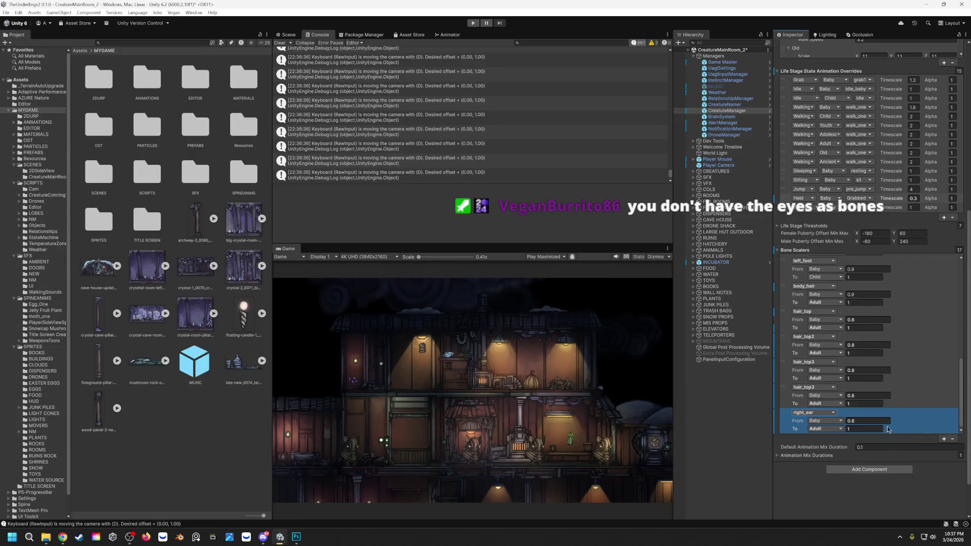
click(944, 439)
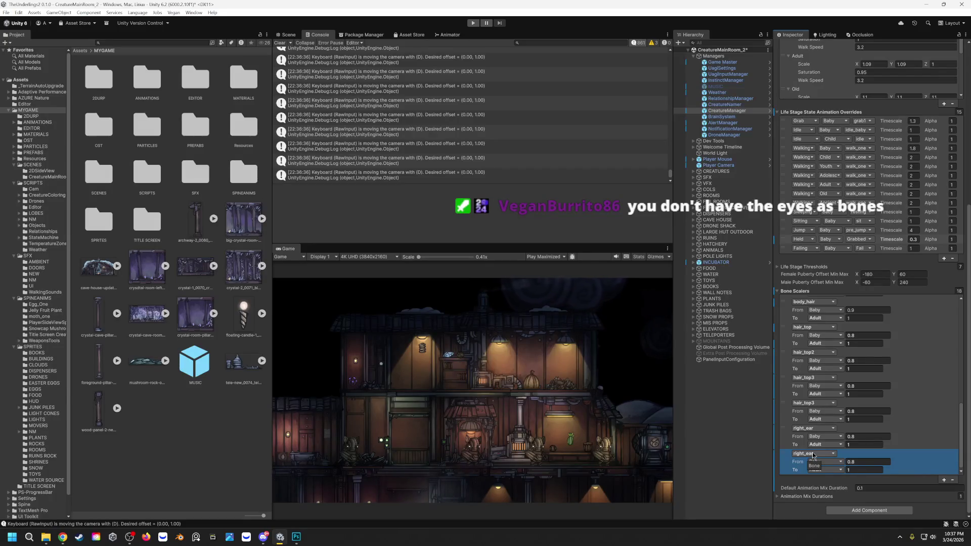
click(813, 455)
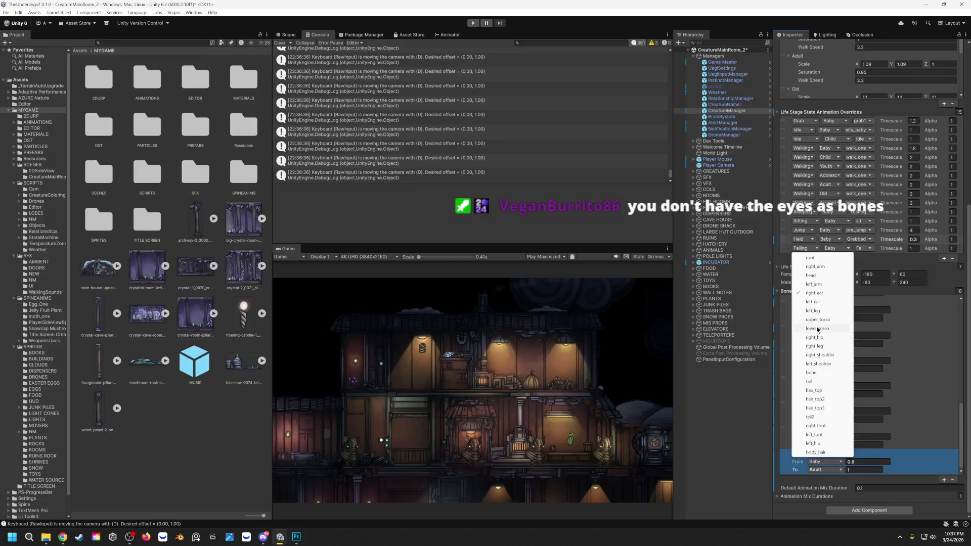
click(816, 305)
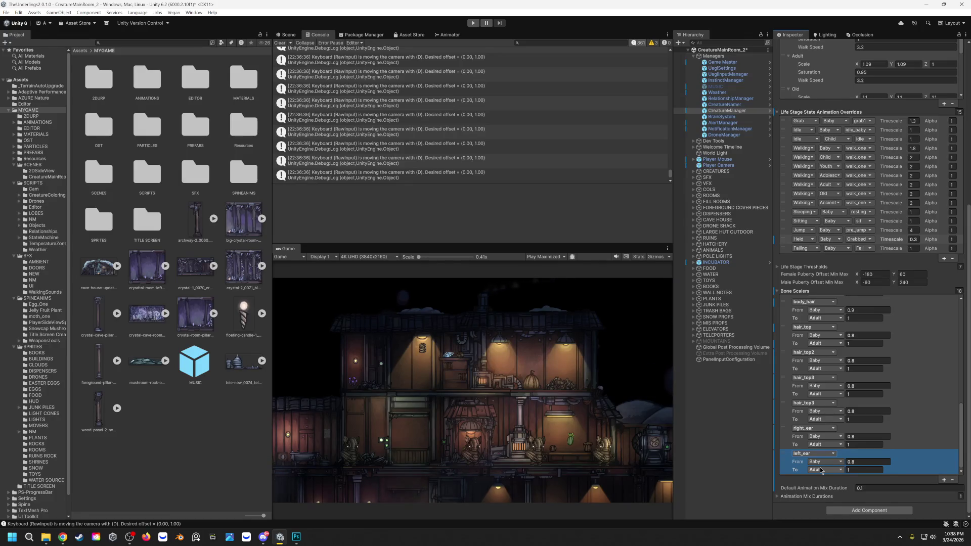
Set right_ear's From scale to 1.2 and edit the left_ear starting scale.
click(859, 435)
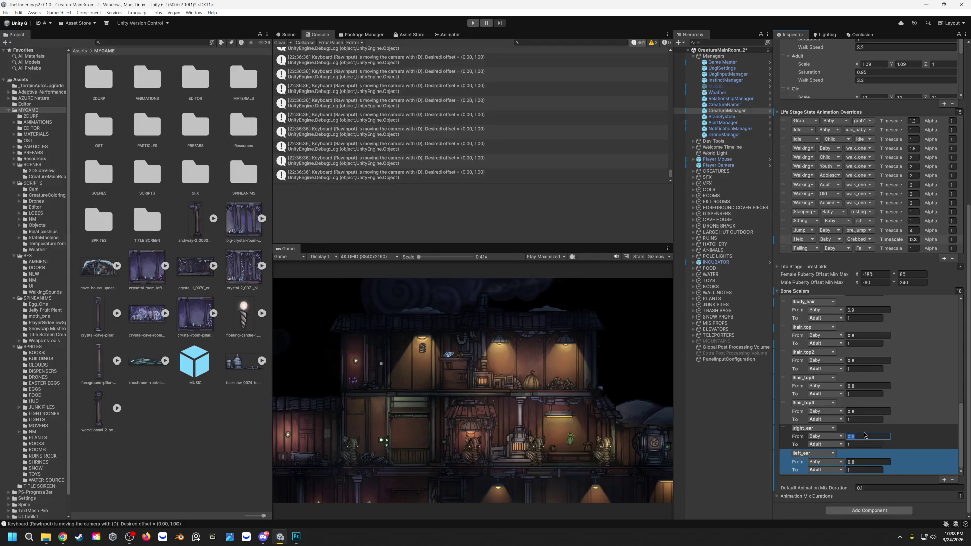
text(1.2)
click(861, 460)
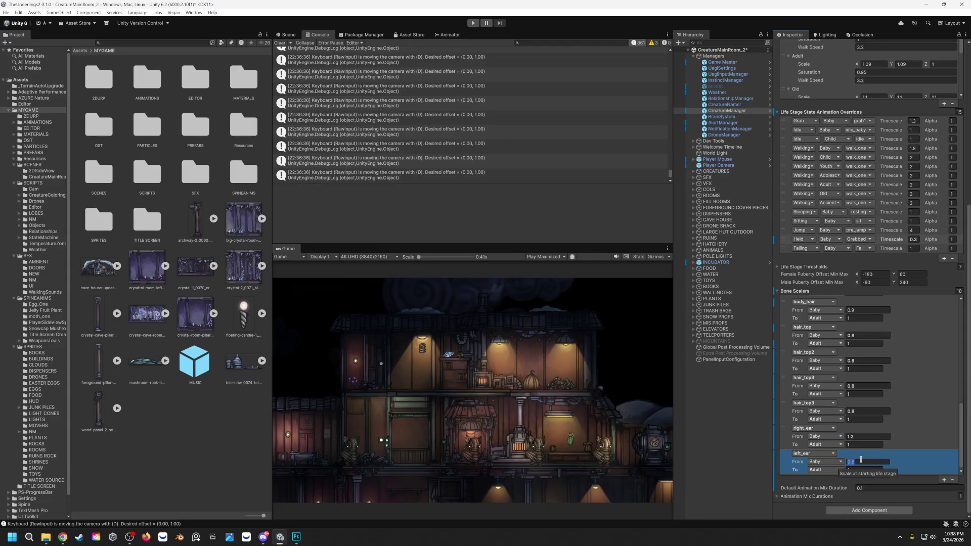
text(1.2)
Run a full-window playtest (Ctrl+P), pan down to the lower-floor creatures with WASD, then stop it.
key(ctrl+p)
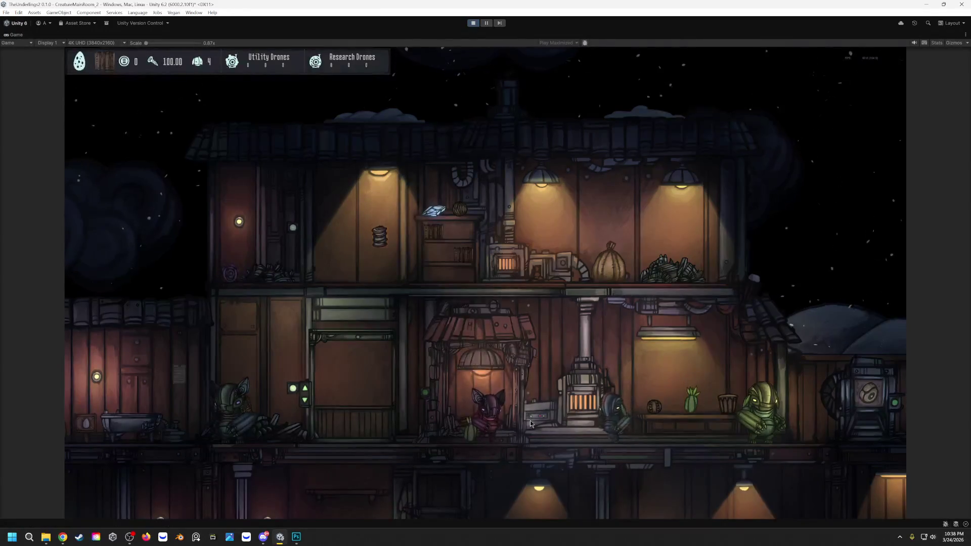
key(s)
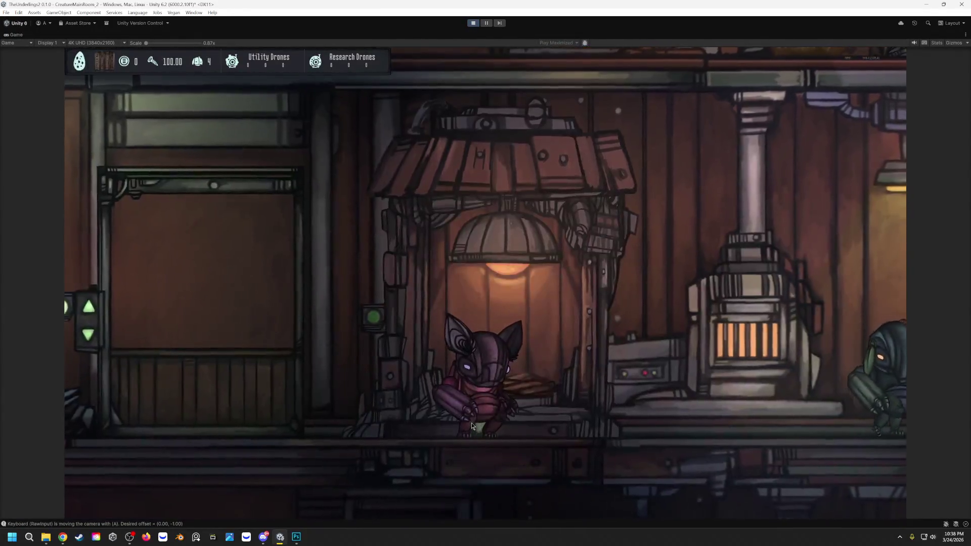
key(d)
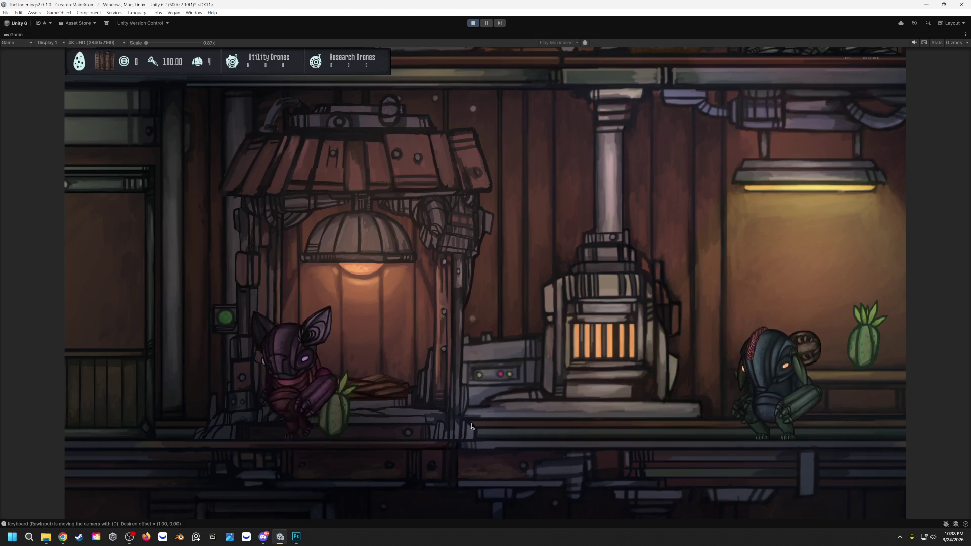
scroll(463, 406, down, 3)
key(s)
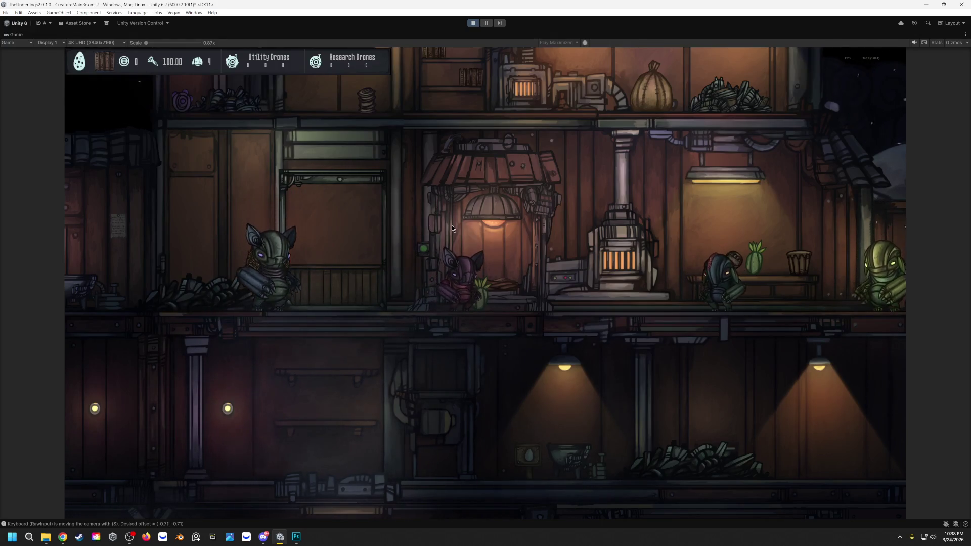
click(472, 23)
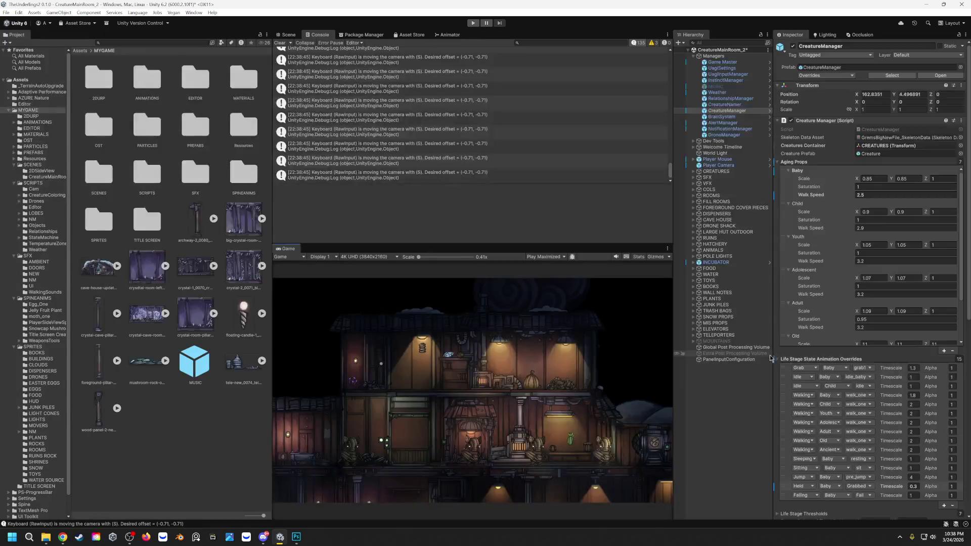
scroll(813, 485, down, 2)
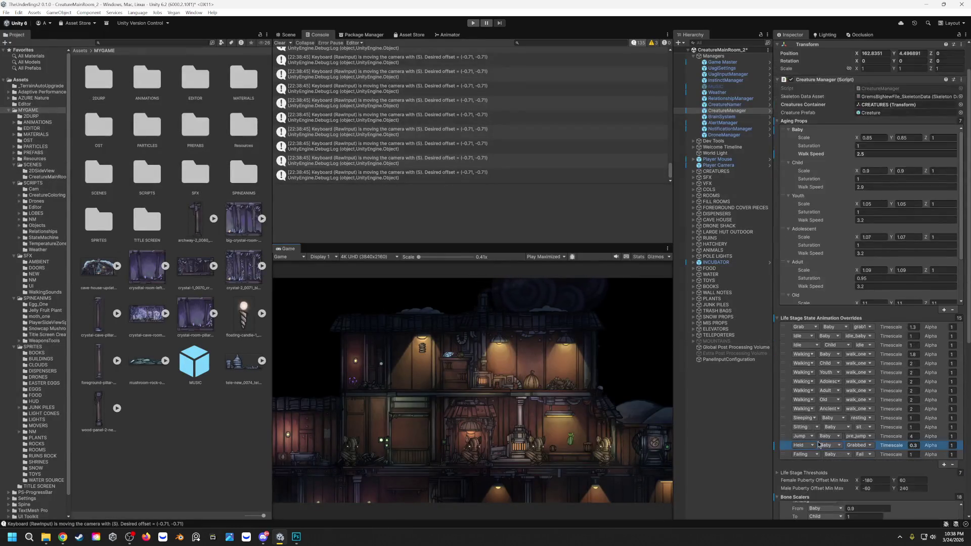
scroll(821, 391, down, 3)
scroll(820, 394, down, 3)
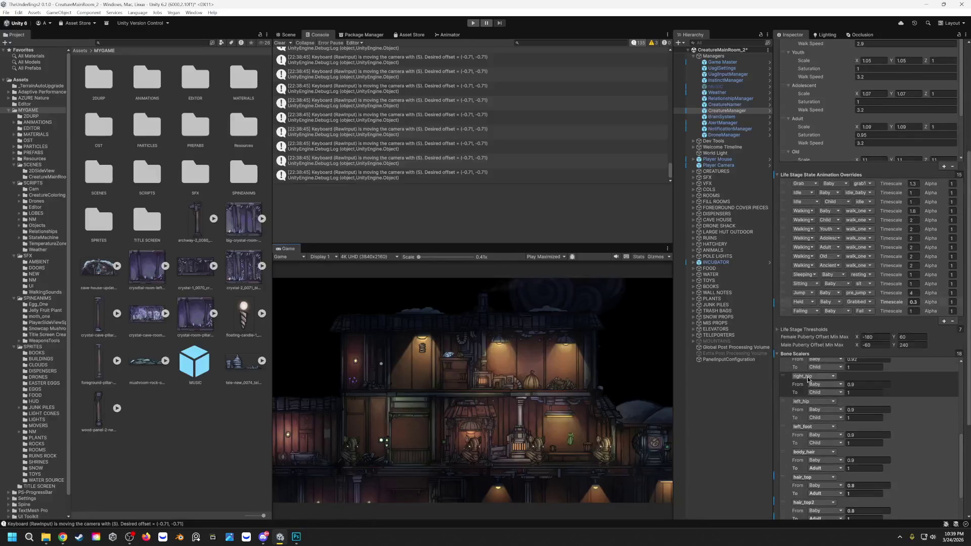
scroll(818, 399, down, 3)
scroll(815, 404, down, 2)
Set both left_ear and right_ear From scales to 1.1 and start a playtest.
click(820, 391)
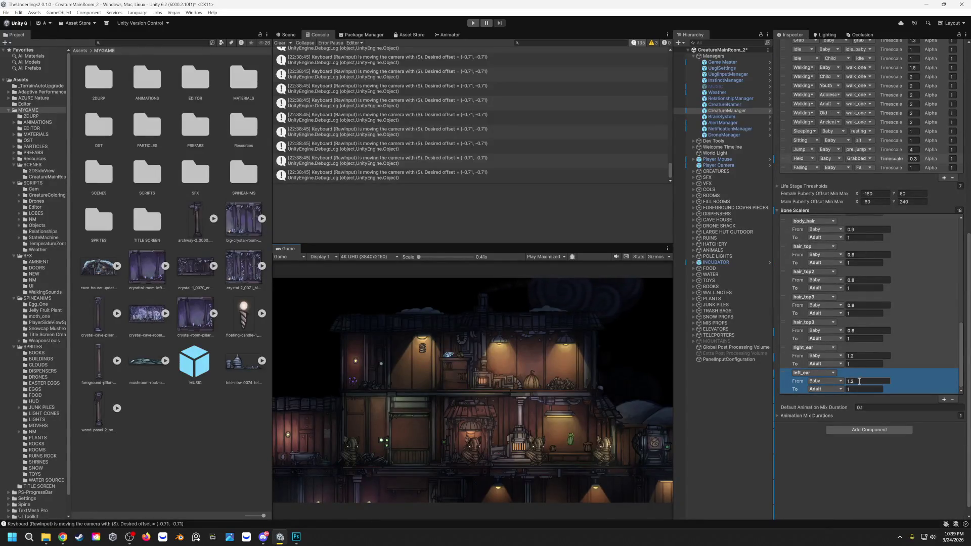
mouse_move(862, 381)
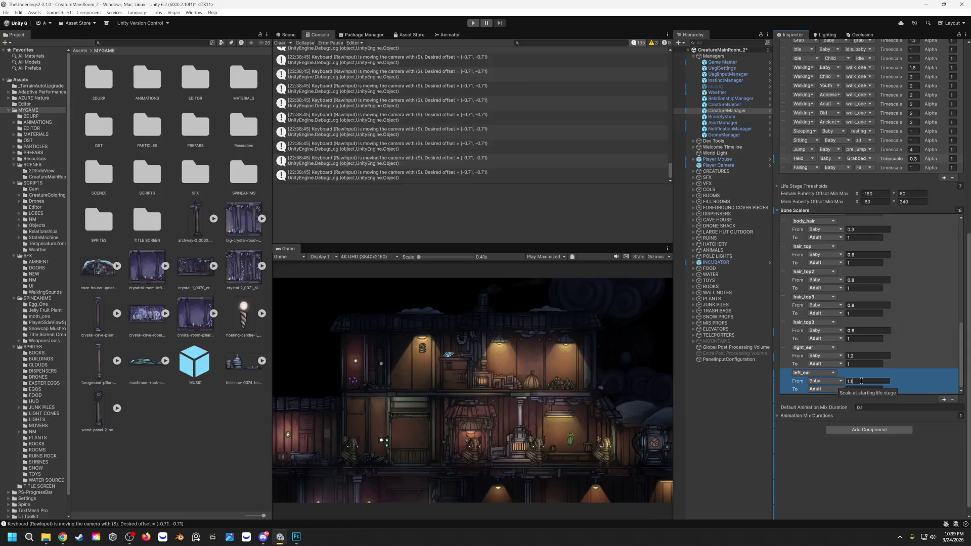
click(866, 355)
text(1.1)
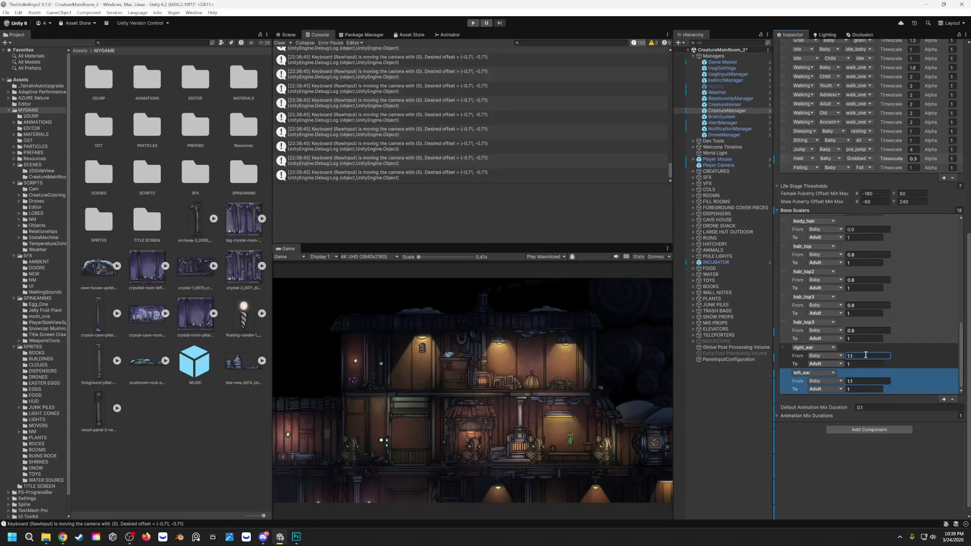
click(472, 23)
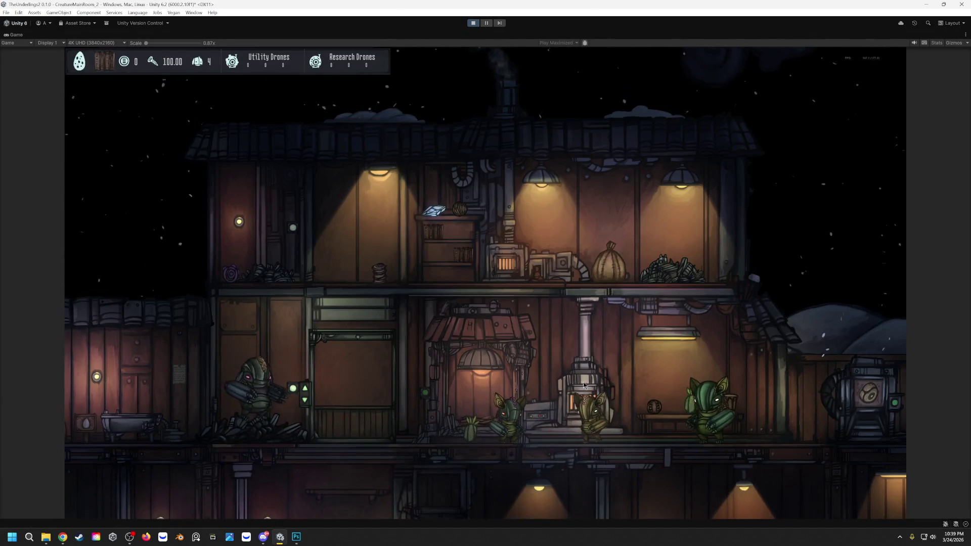
scroll(583, 382, up, 3)
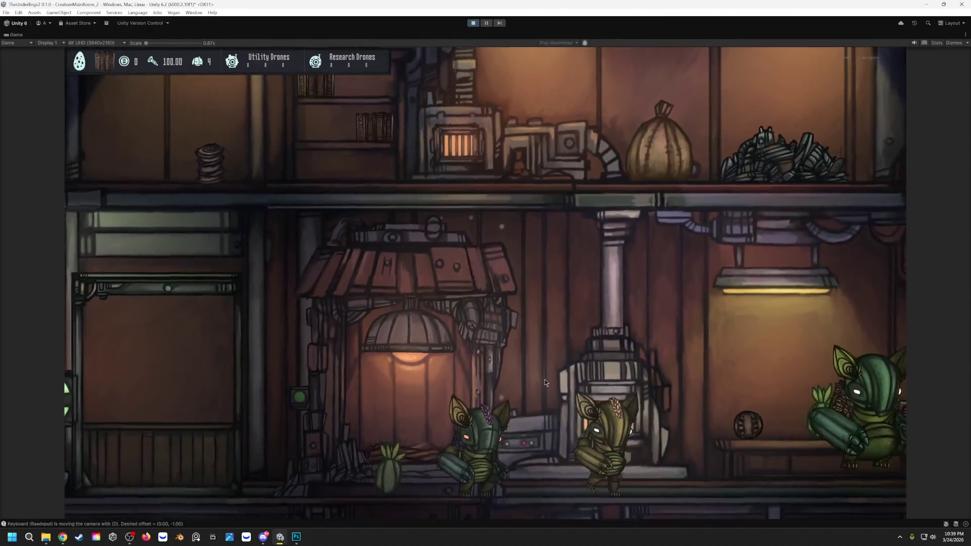
scroll(544, 376, down, 2)
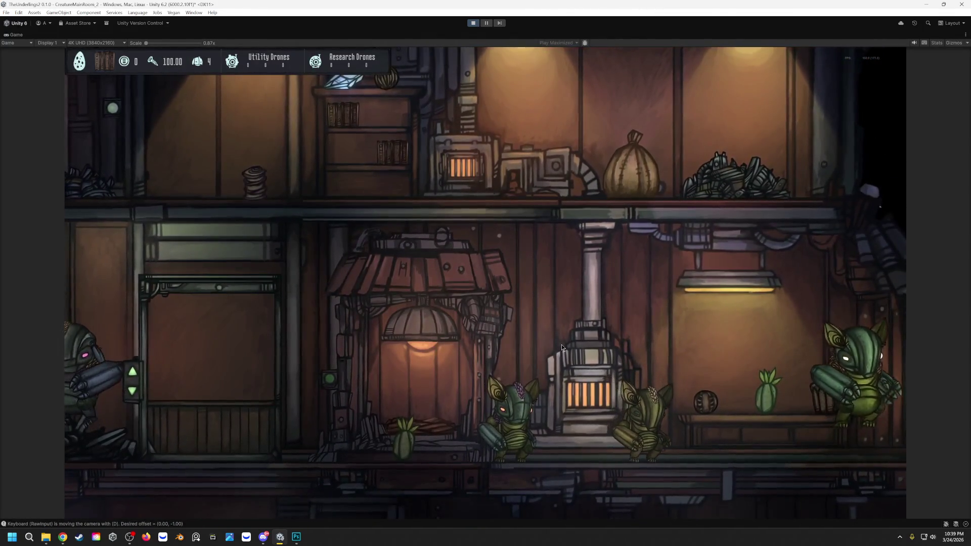
scroll(562, 342, down, 1)
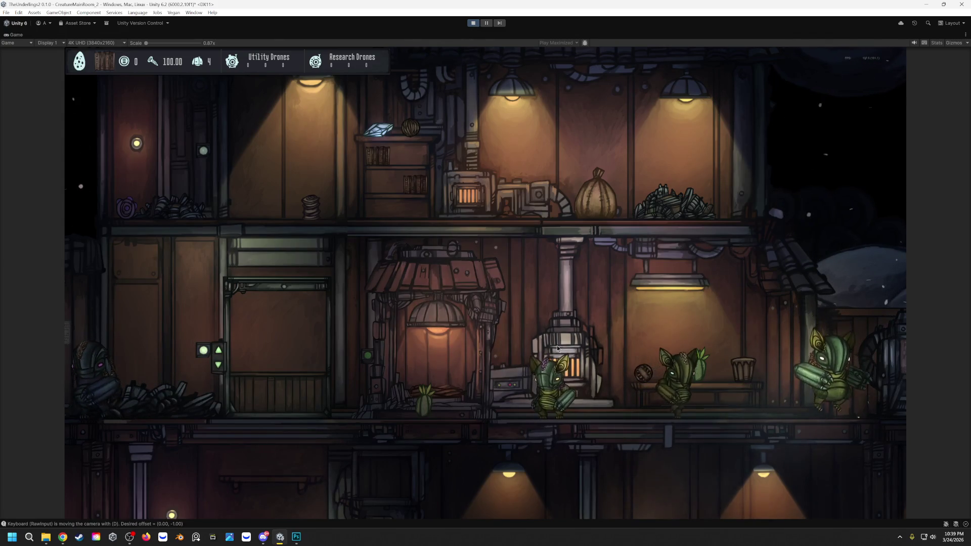
Pan the game camera around the base with WASD to inspect the creatures, then end the playtest.
key(d)
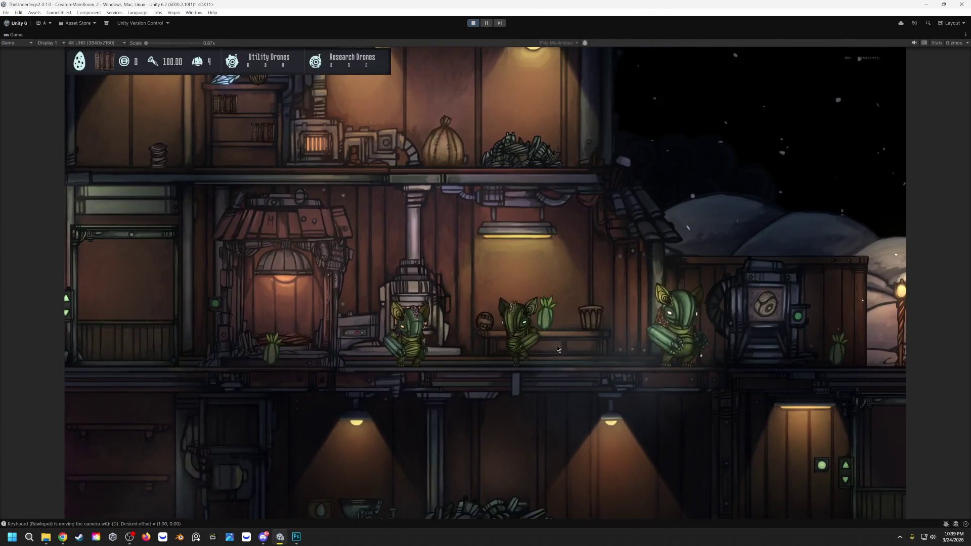
key(s)
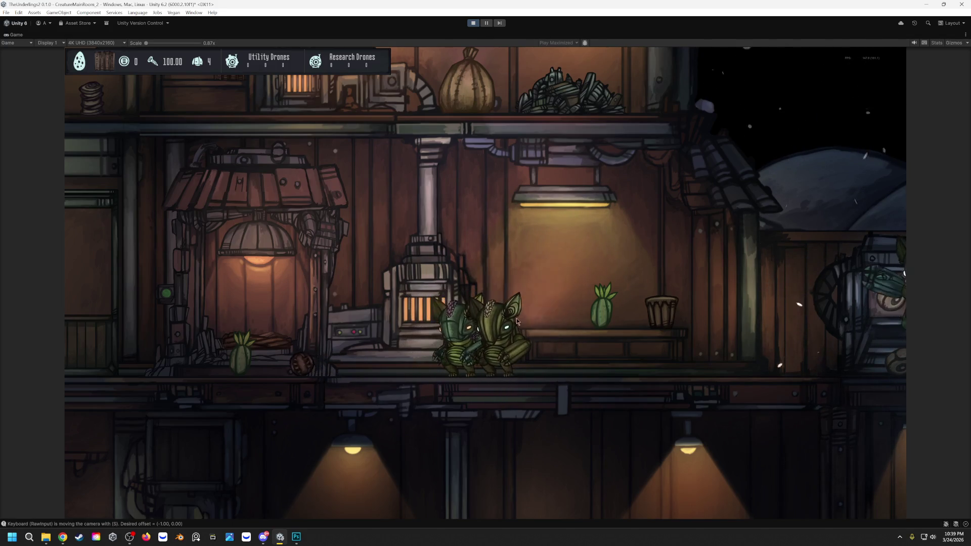
key(d)
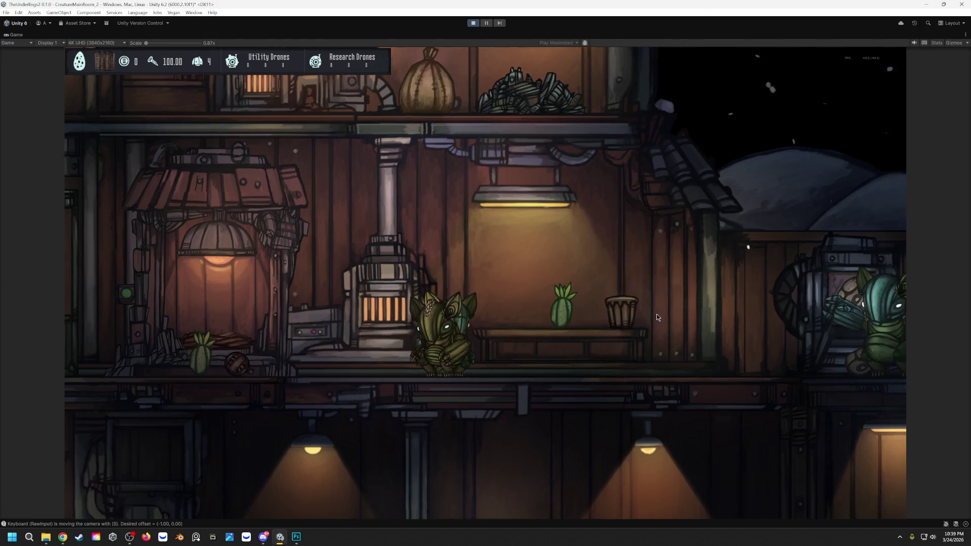
key(d)
key(d)
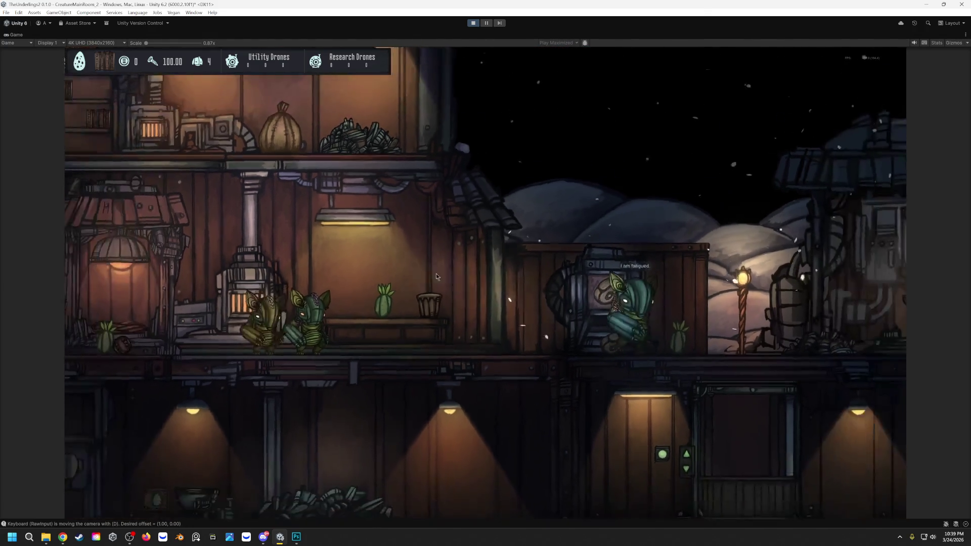
key(a)
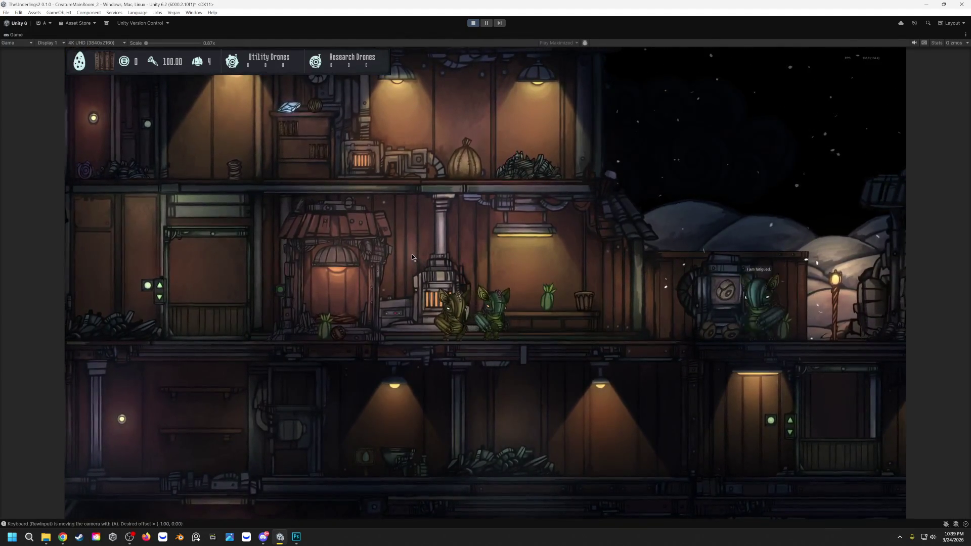
click(473, 23)
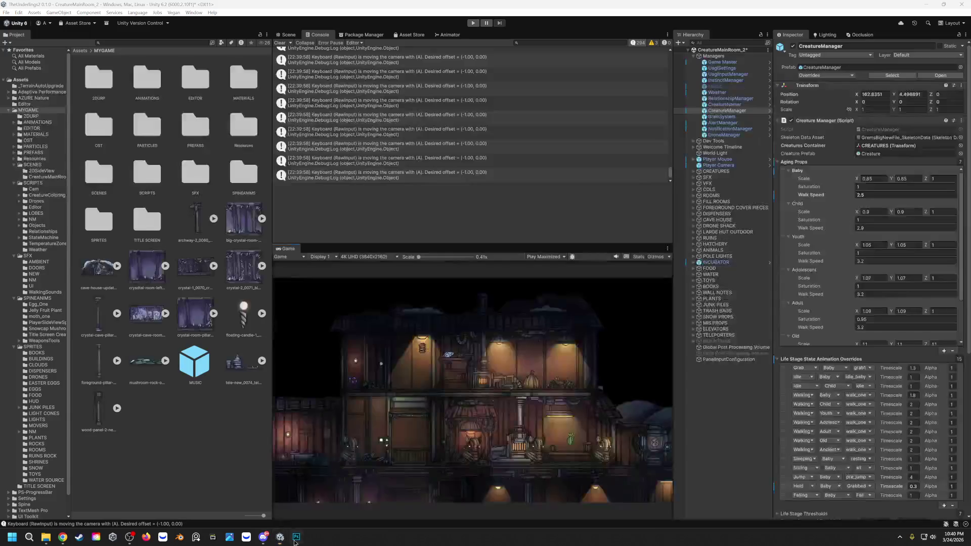
Switch from Unity to Photoshop via the taskbar.
click(296, 538)
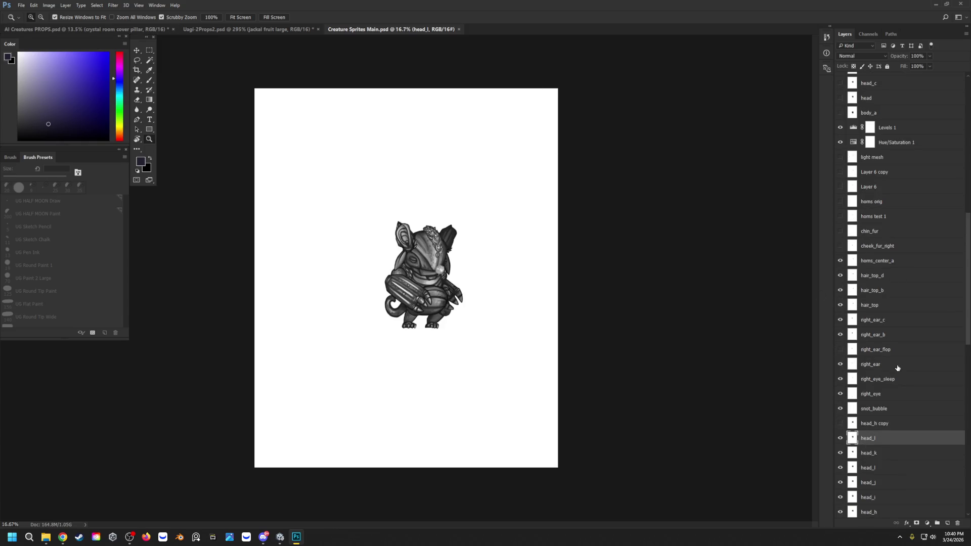
scroll(886, 350, down, 2)
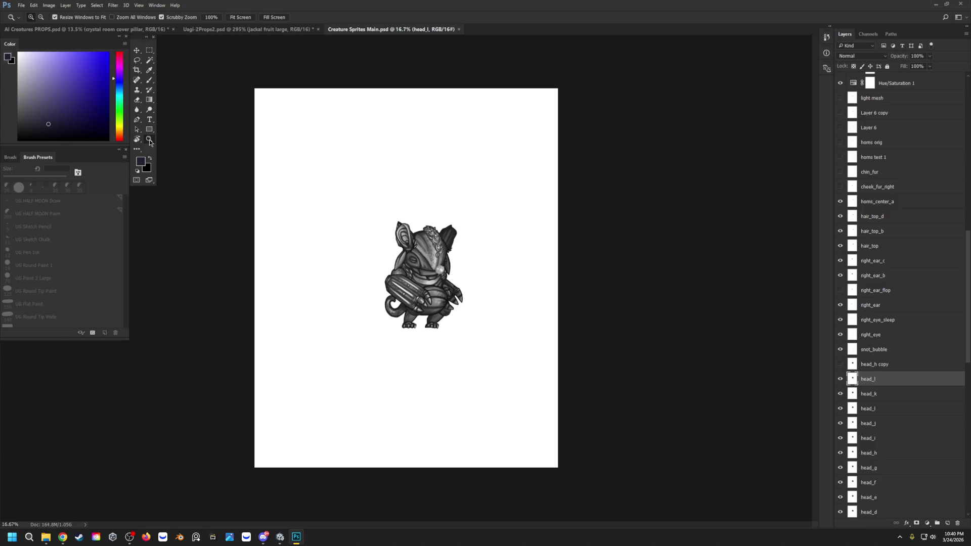
Zoom in on the sprite, hide the ear, horn and hair layers, and sample a light grey from the head.
click(351, 282)
click(530, 237)
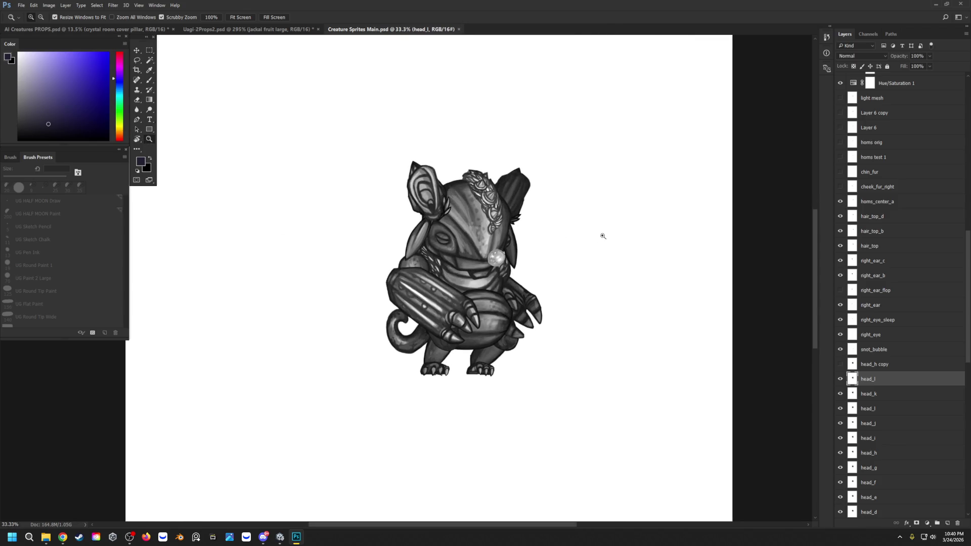
drag(841, 350, 840, 270)
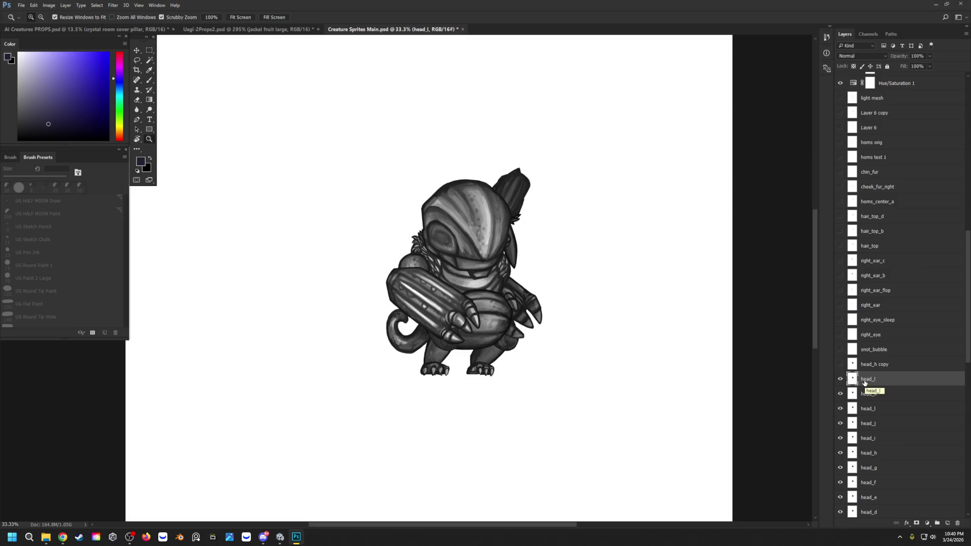
key(i)
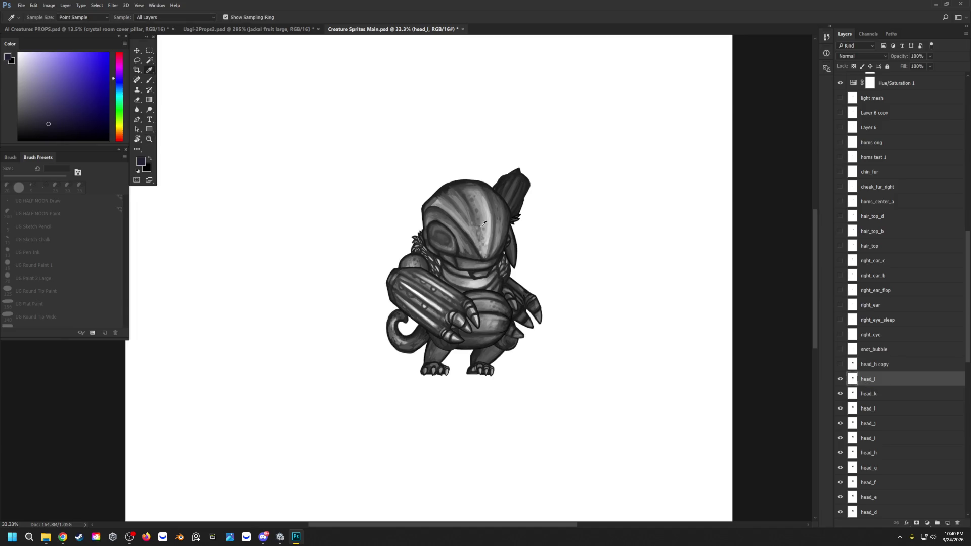
click(492, 222)
key(b)
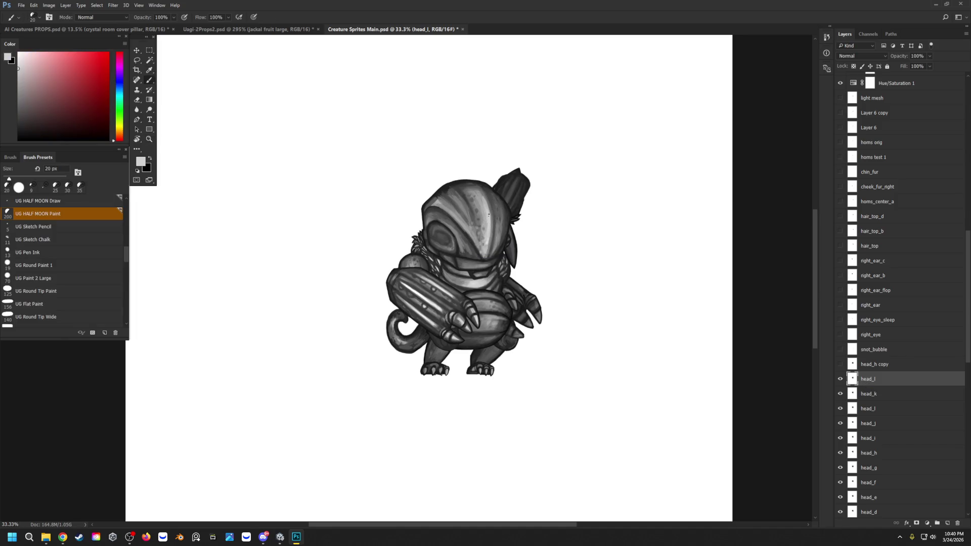
Paint light grey highlights along the head's right side and across the face on head_l.
drag(499, 221, 496, 245)
key(ctrl+z)
drag(494, 199, 491, 238)
drag(467, 246, 463, 253)
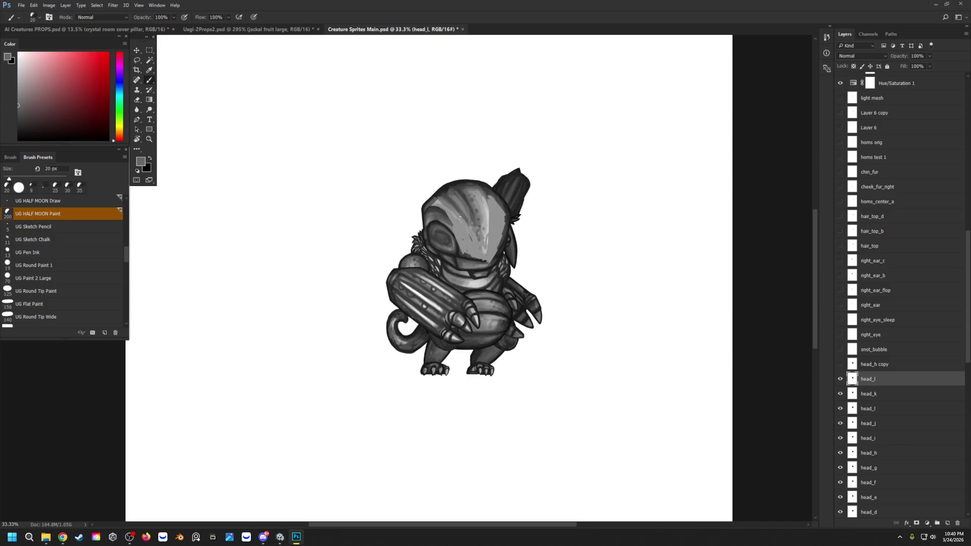
mouse_move(470, 196)
mouse_down()
mouse_move(473, 232)
mouse_move(477, 201)
mouse_move(499, 213)
mouse_move(464, 188)
mouse_move(449, 192)
mouse_move(465, 220)
mouse_move(445, 199)
mouse_up()
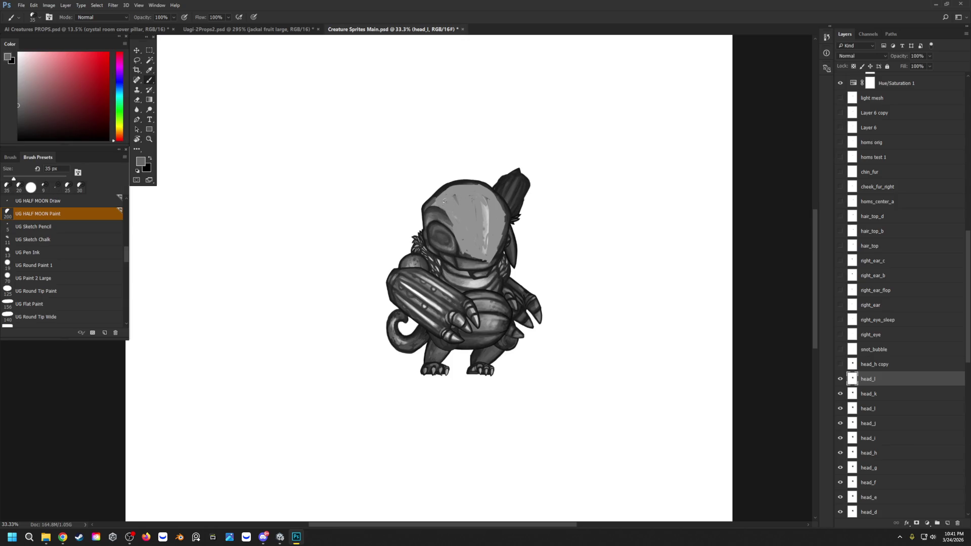
Paint a dark seam down the head with a smaller brush, add light and darker grey strokes around the eye, then zoom out.
alt+click(475, 182)
key(bracketleft)
mouse_move(489, 219)
mouse_down()
mouse_move(481, 187)
mouse_move(491, 264)
mouse_move(491, 213)
mouse_up()
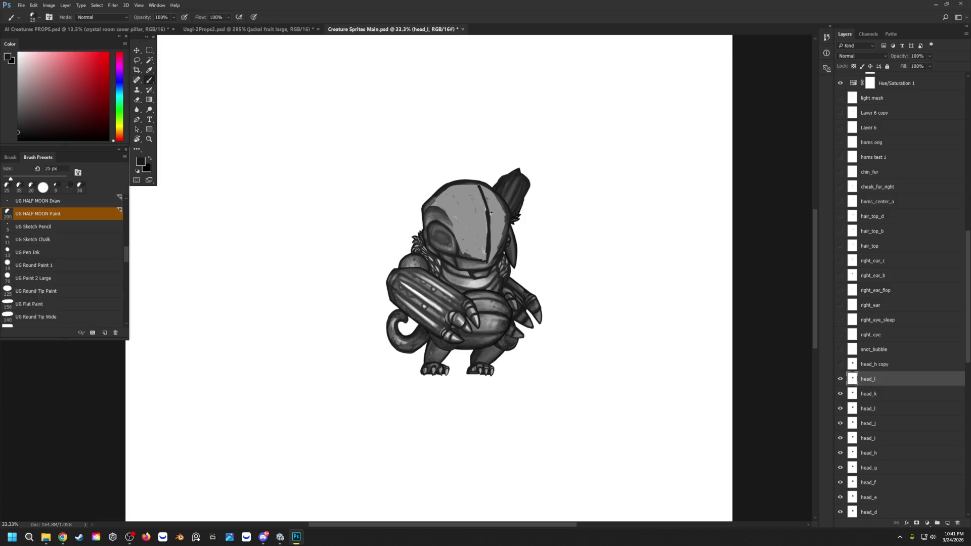
alt+click(450, 232)
drag(436, 221, 448, 220)
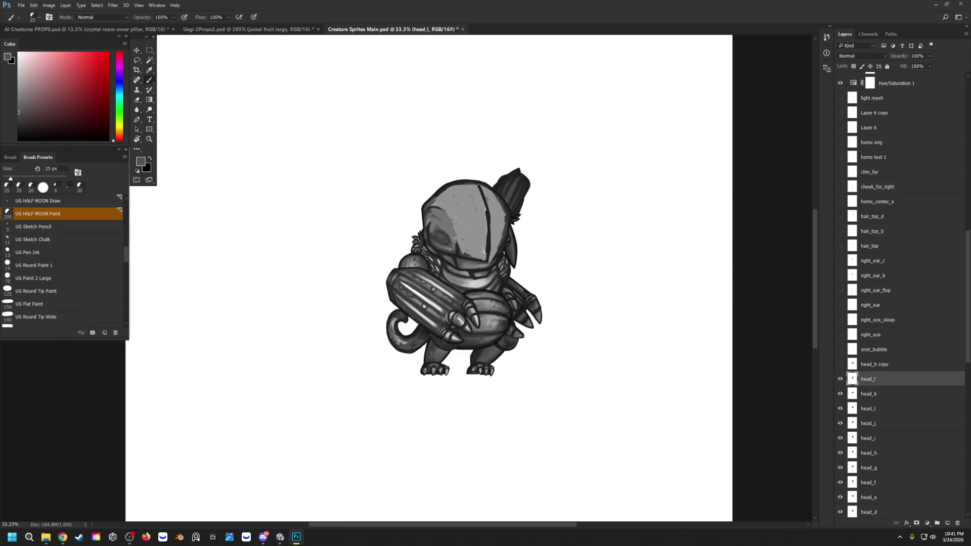
alt+click(464, 245)
drag(452, 225, 446, 210)
click(149, 139)
alt+click(347, 201)
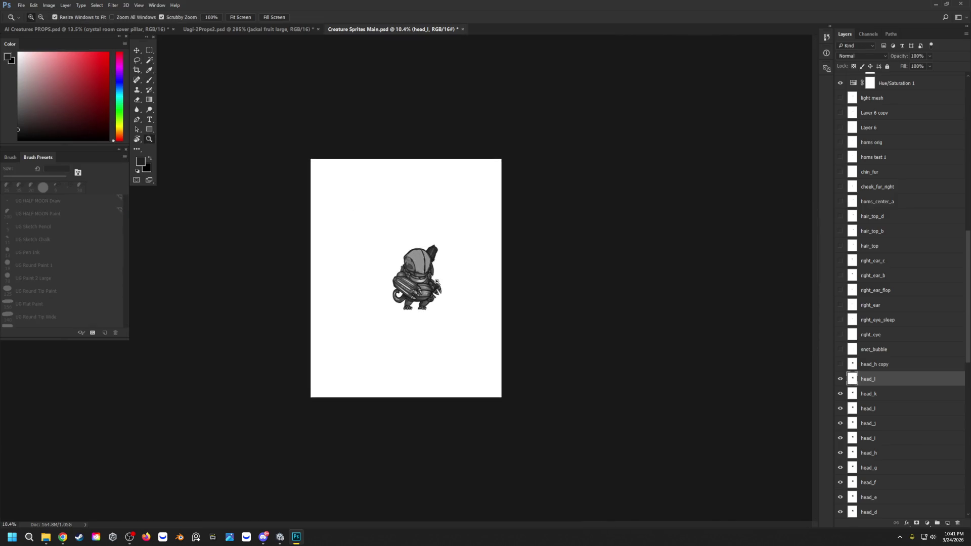
Zoom in and toggle head_l visibility to compare against the striped helmet head, then close the document tab.
click(437, 282)
click(439, 285)
click(429, 304)
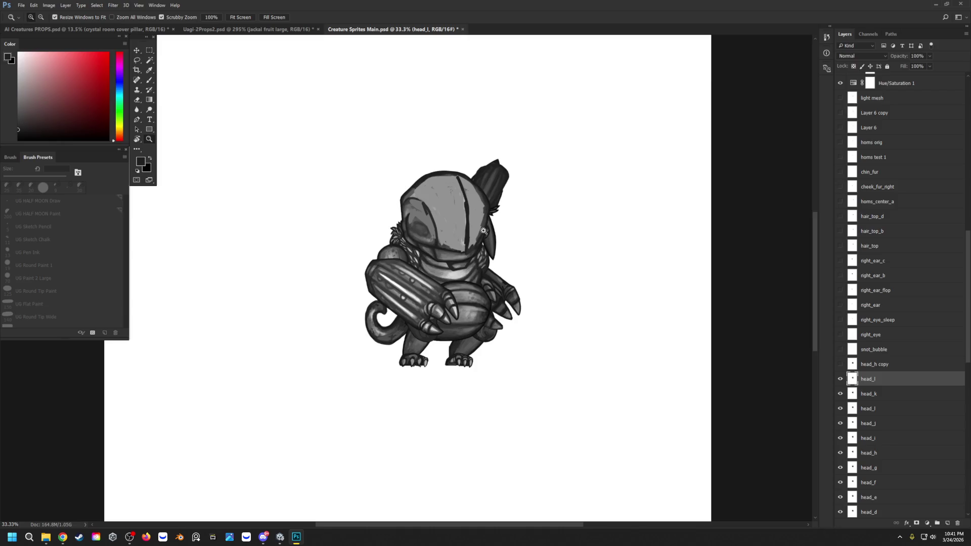
click(841, 379)
click(841, 379)
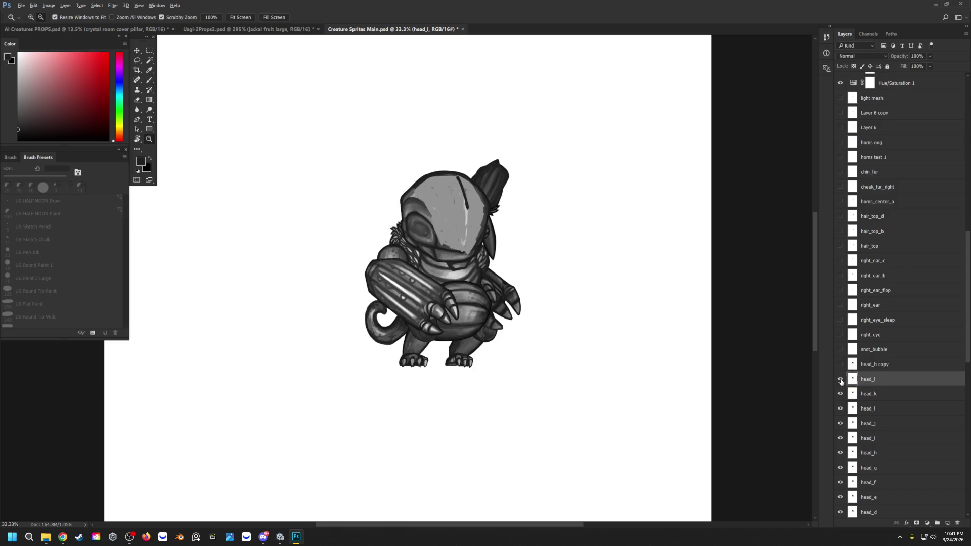
click(840, 380)
click(841, 380)
click(842, 380)
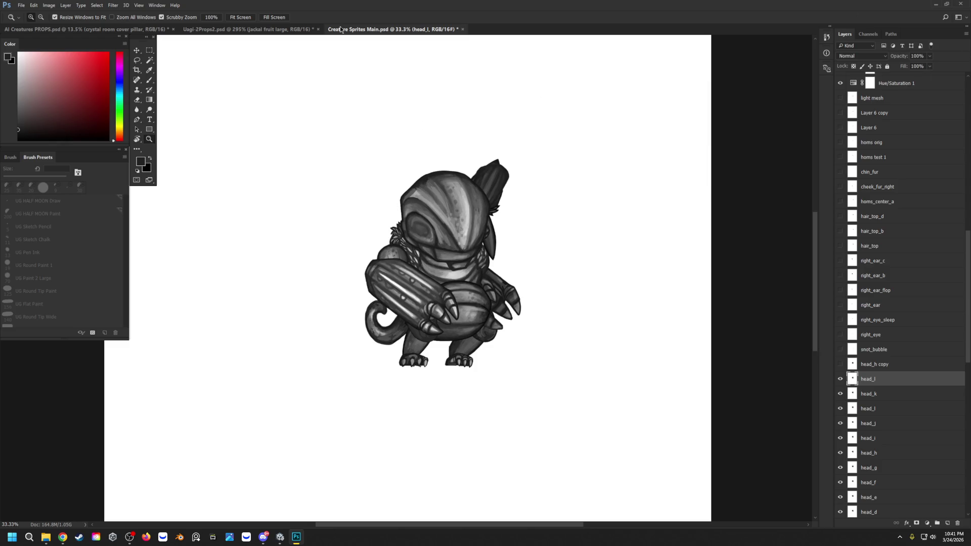
click(462, 29)
Discard the unsaved head edits with Don't Save and zoom out on the jackal fruit in Uagi-2Props2.
click(487, 197)
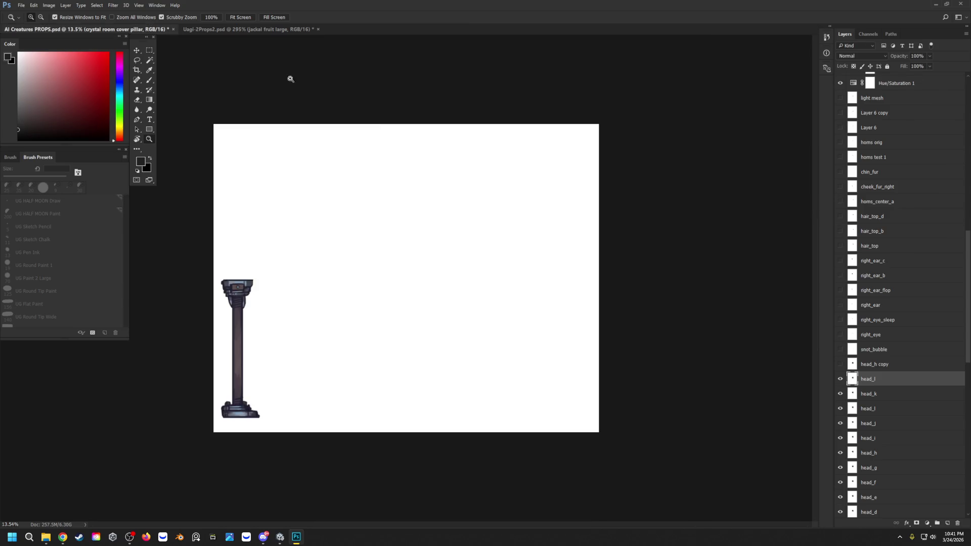
click(232, 30)
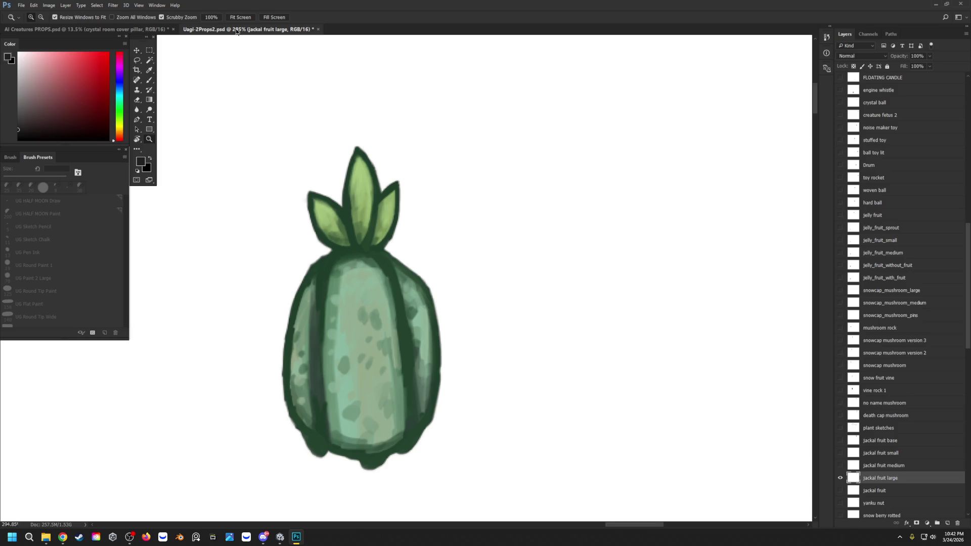
click(149, 140)
mouse_move(271, 178)
mouse_down()
mouse_move(386, 180)
mouse_move(473, 150)
mouse_up()
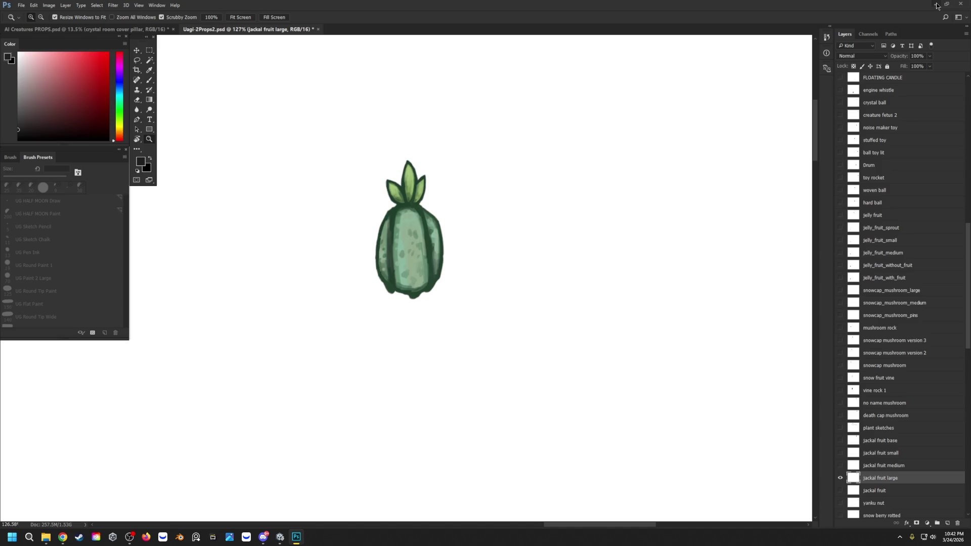
Switch between the open prop documents and reopen Creature Sprites Main in its original state.
mouse_move(143, 38)
drag(137, 40, 135, 42)
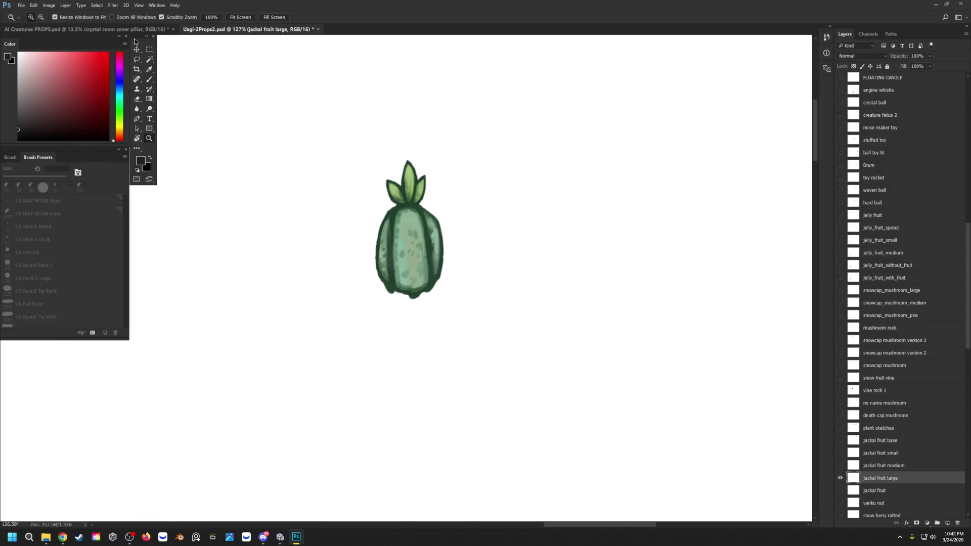
drag(99, 153, 102, 152)
click(109, 30)
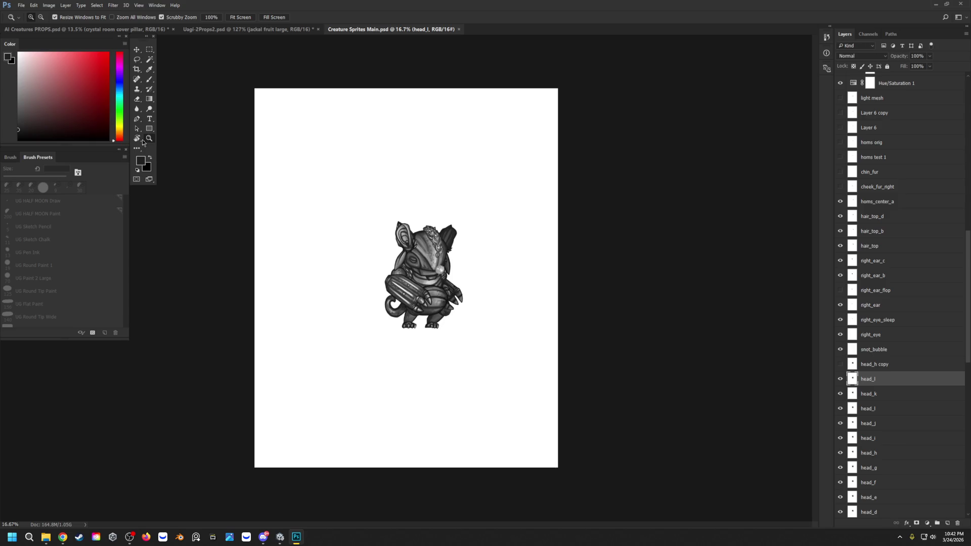
Hide the hair, crown horn and ear layers on the creature, keeping right_ear visible after checking it.
click(421, 233)
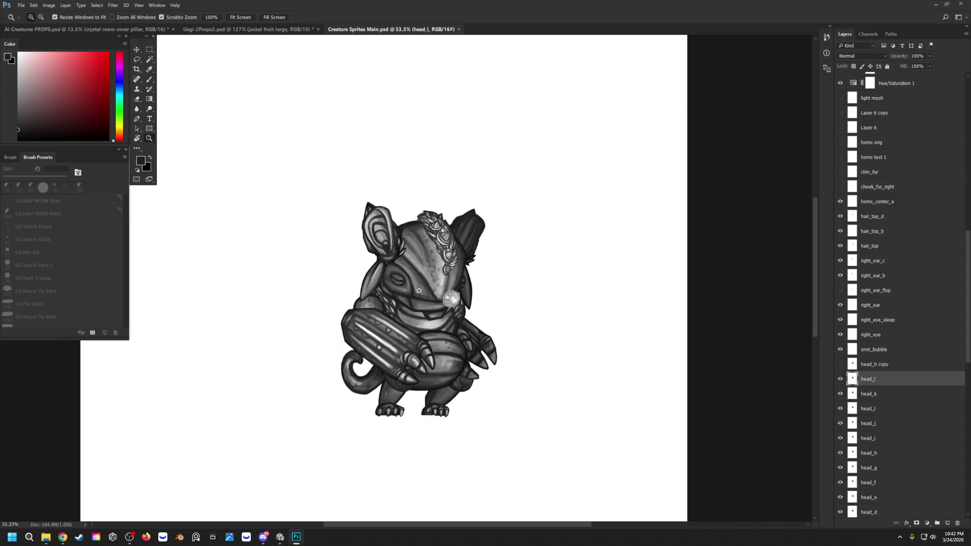
click(840, 290)
click(840, 230)
click(840, 216)
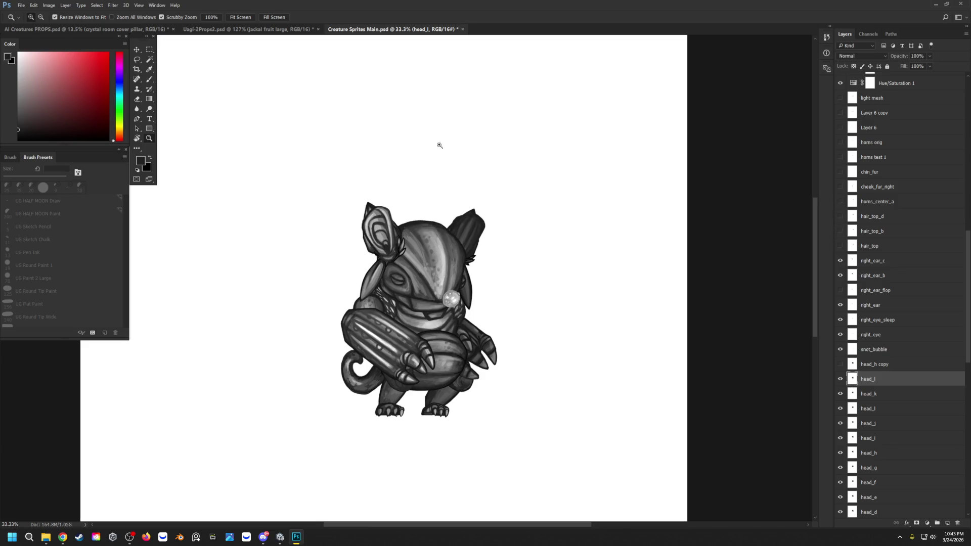
click(840, 262)
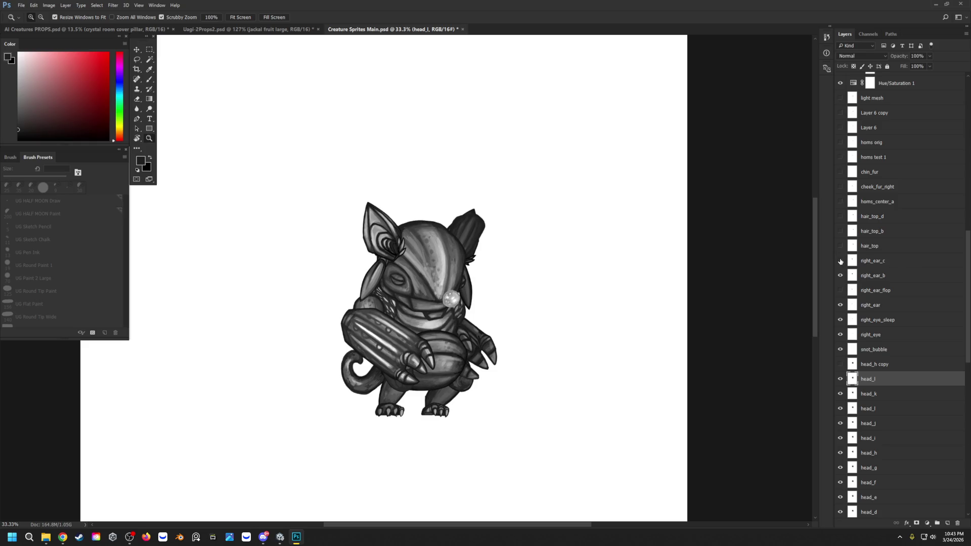
click(840, 276)
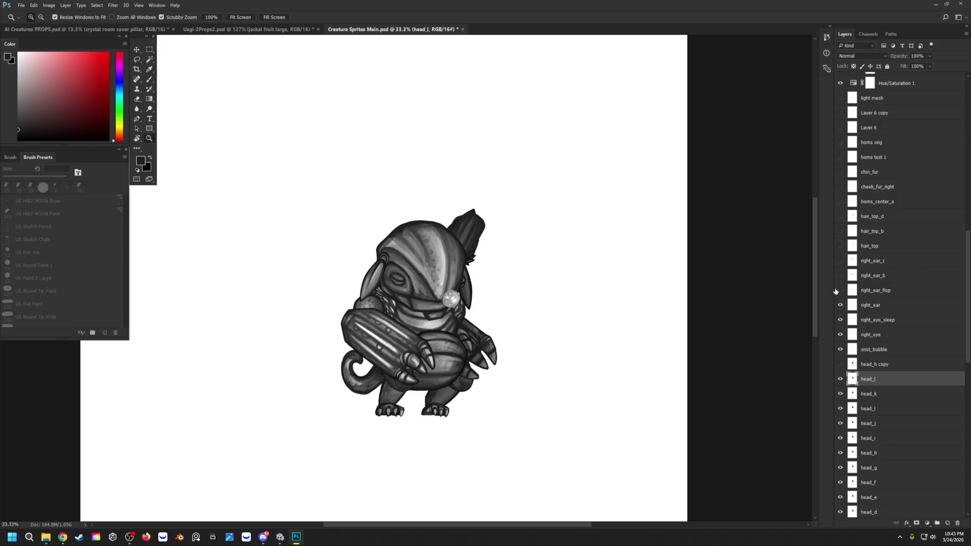
click(842, 308)
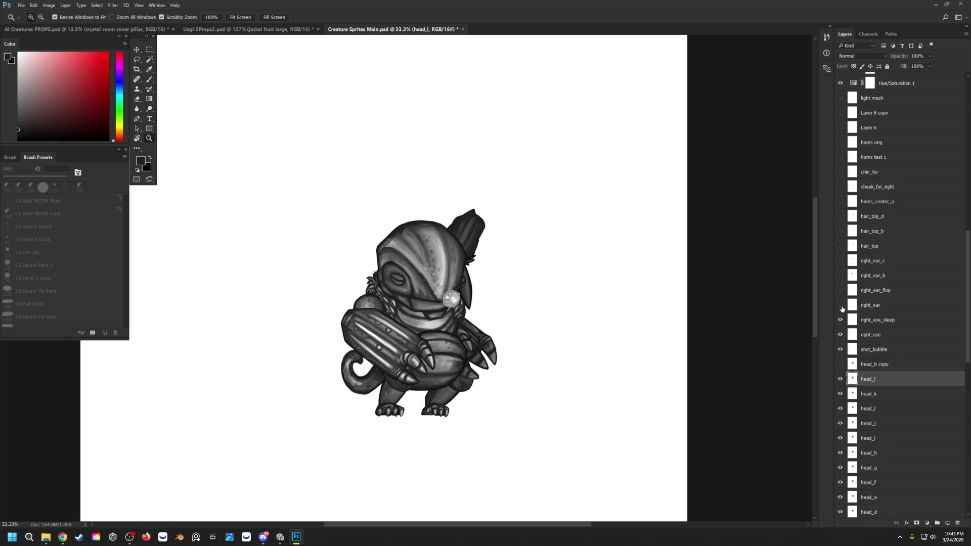
click(841, 305)
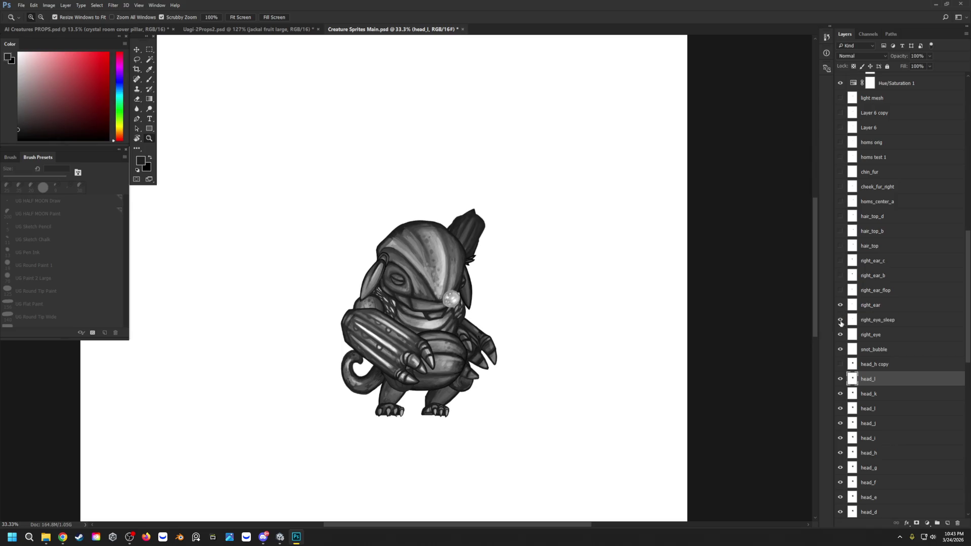
scroll(841, 321, down, 2)
drag(842, 350, 838, 483)
scroll(838, 474, down, 2)
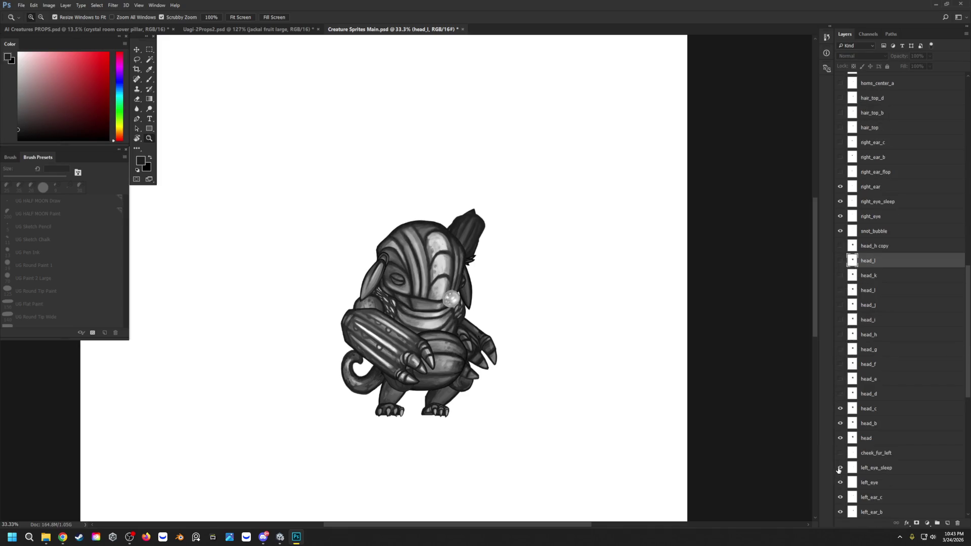
Compare the head_c, head_d and head_e variants, leave head_e showing, then switch to Unity.
click(840, 409)
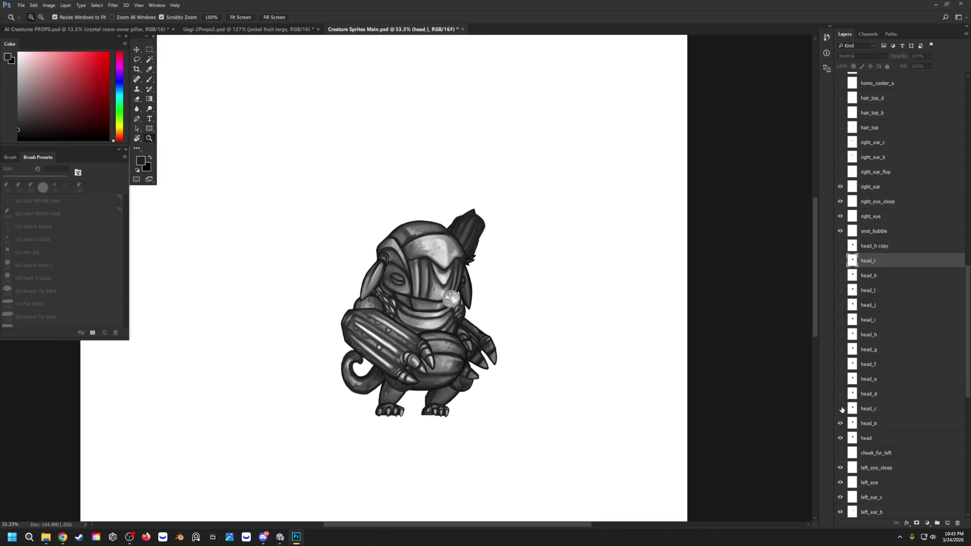
click(840, 409)
click(841, 409)
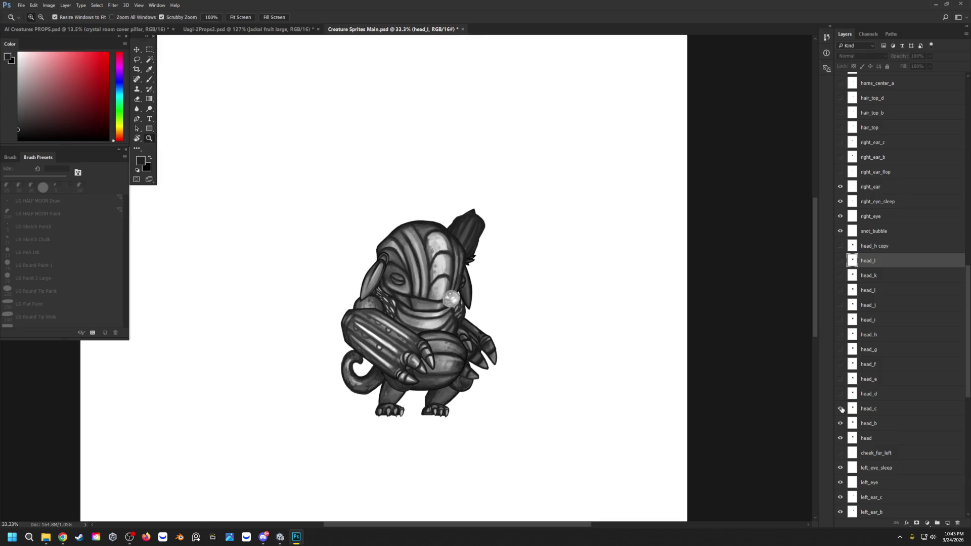
click(840, 393)
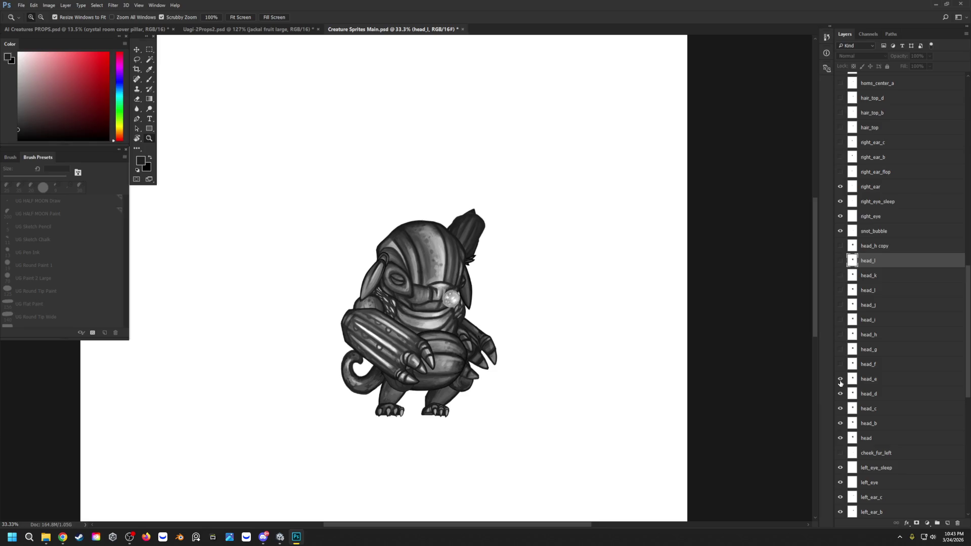
click(839, 379)
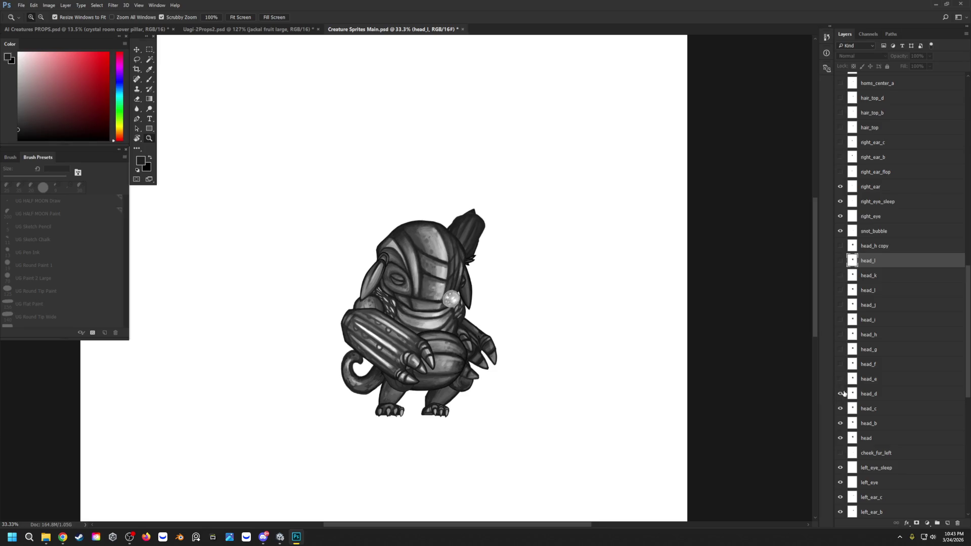
click(840, 379)
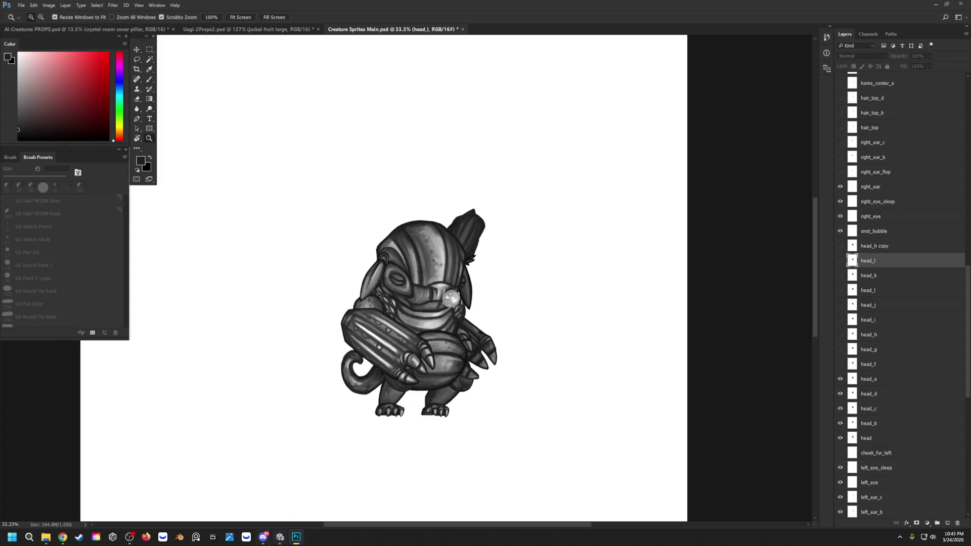
click(280, 538)
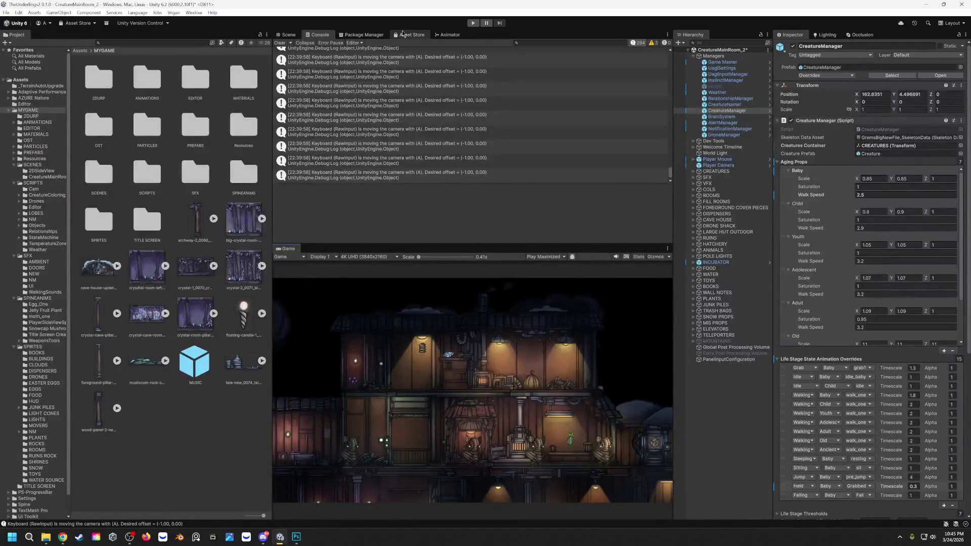
Show the Scene view and pan up toward the ruins of the creature room.
click(288, 35)
scroll(448, 156, down, 2)
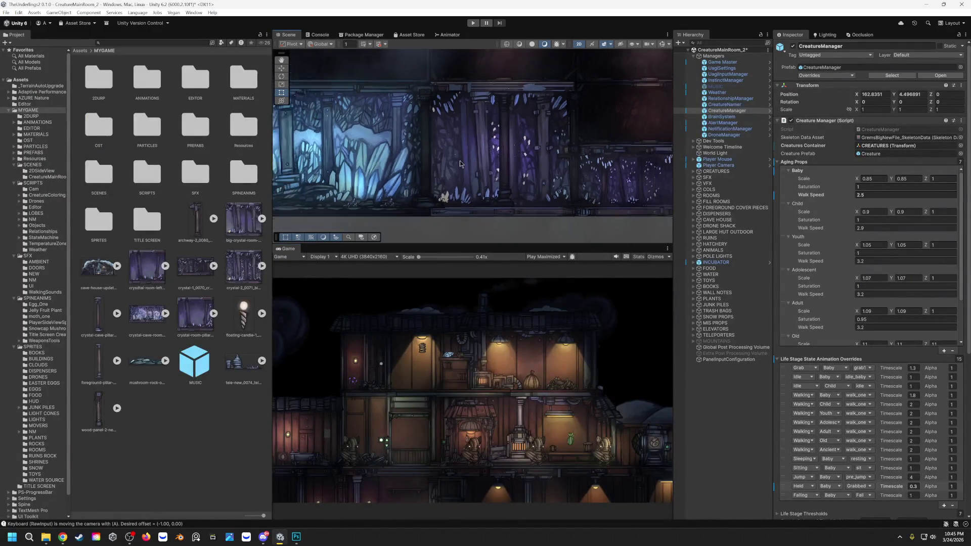
scroll(449, 151, down, 2)
scroll(451, 146, down, 2)
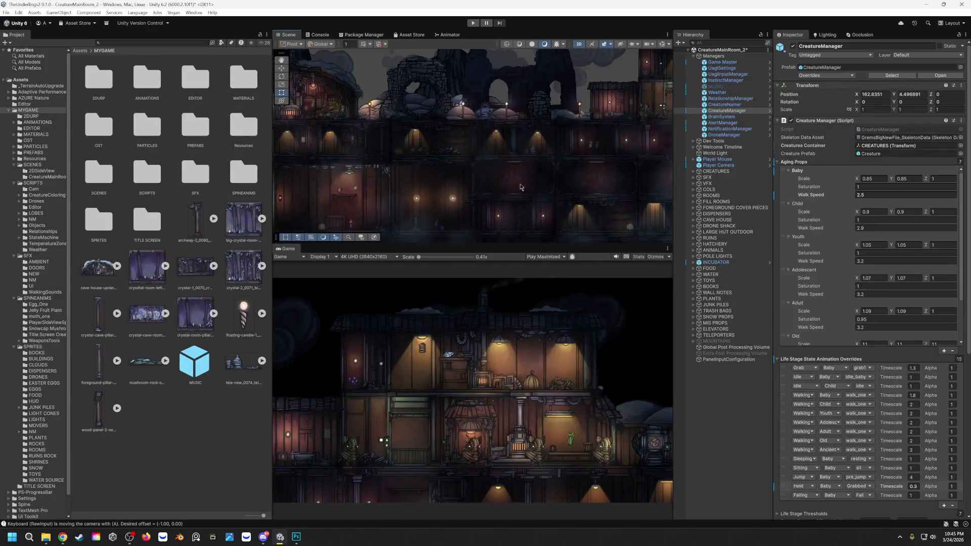
drag(451, 147, 512, 186)
scroll(378, 139, up, 2)
scroll(394, 144, up, 2)
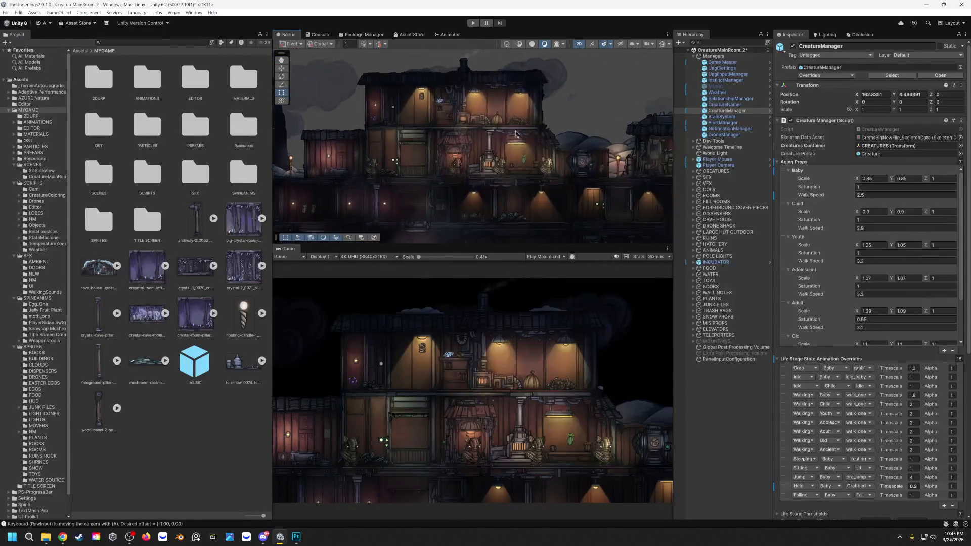
scroll(414, 151, up, 2)
scroll(444, 163, up, 2)
scroll(445, 163, up, 2)
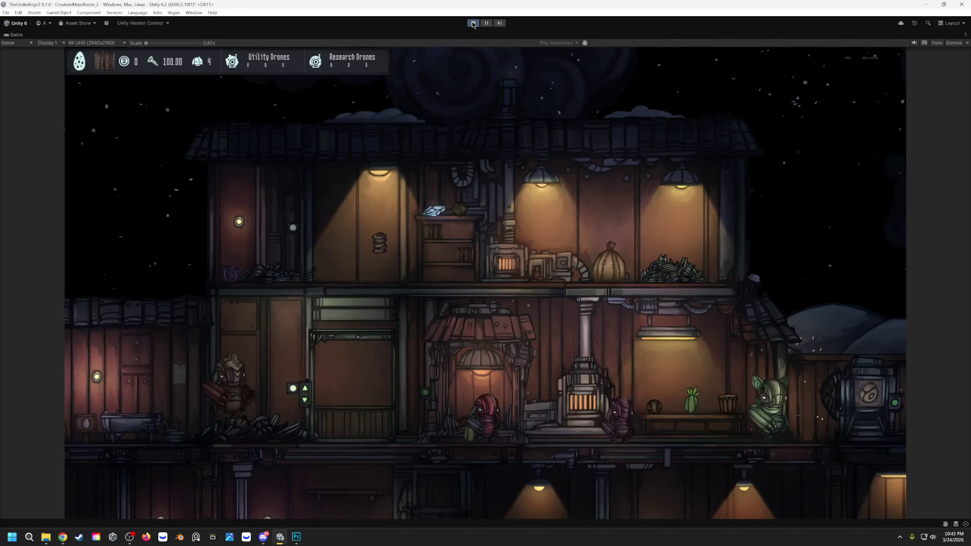
Pan the game camera around the floors to watch the creatures in motion, then stop the playtest.
key(s)
scroll(323, 417, up, 2)
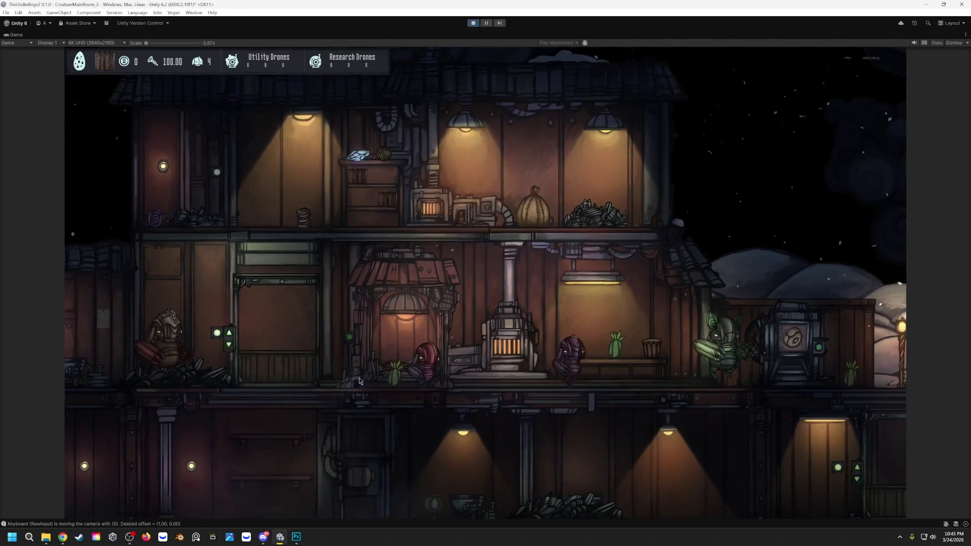
scroll(456, 373, up, 2)
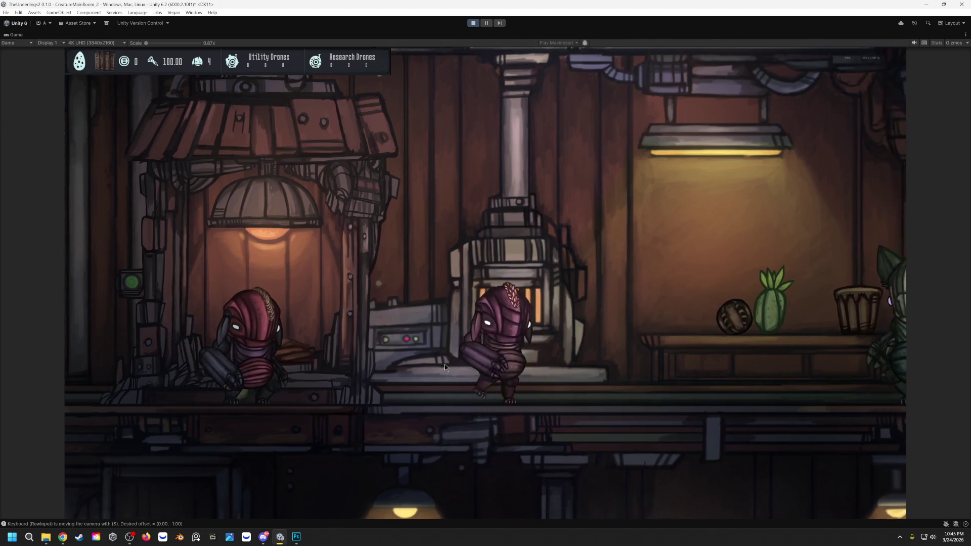
key(d)
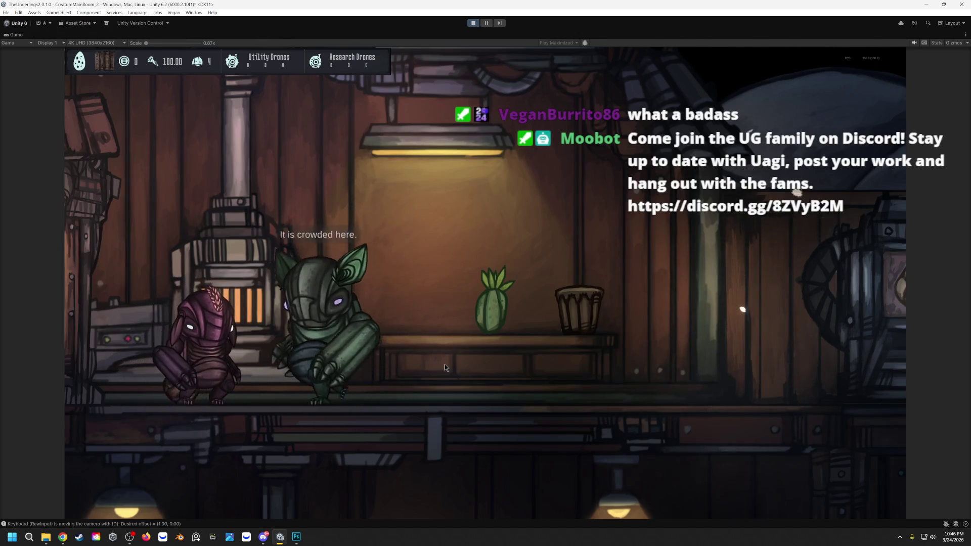
key(a)
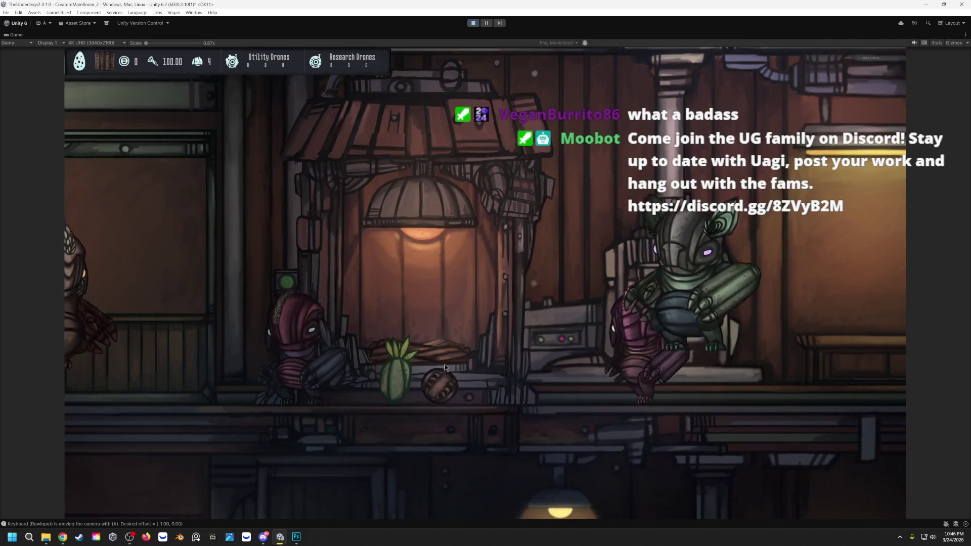
key(a)
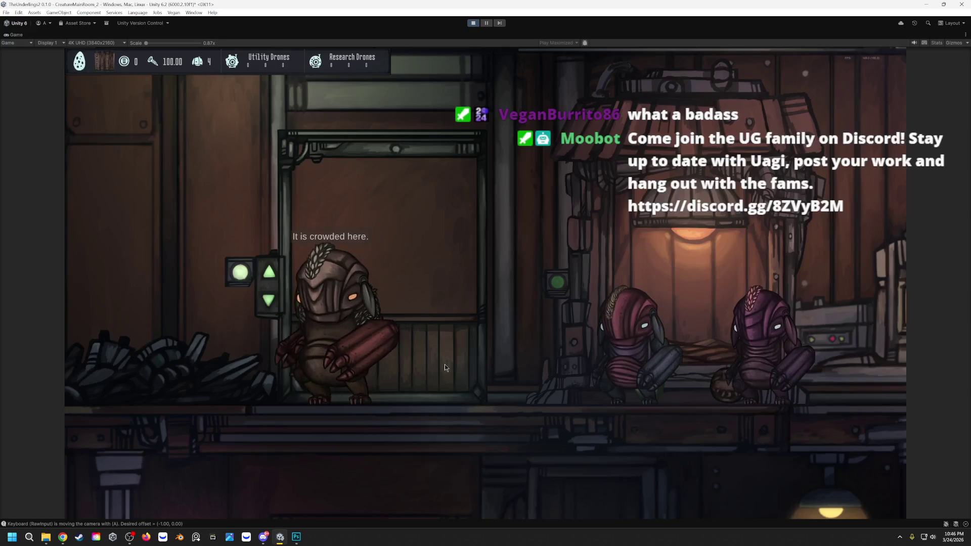
key(d)
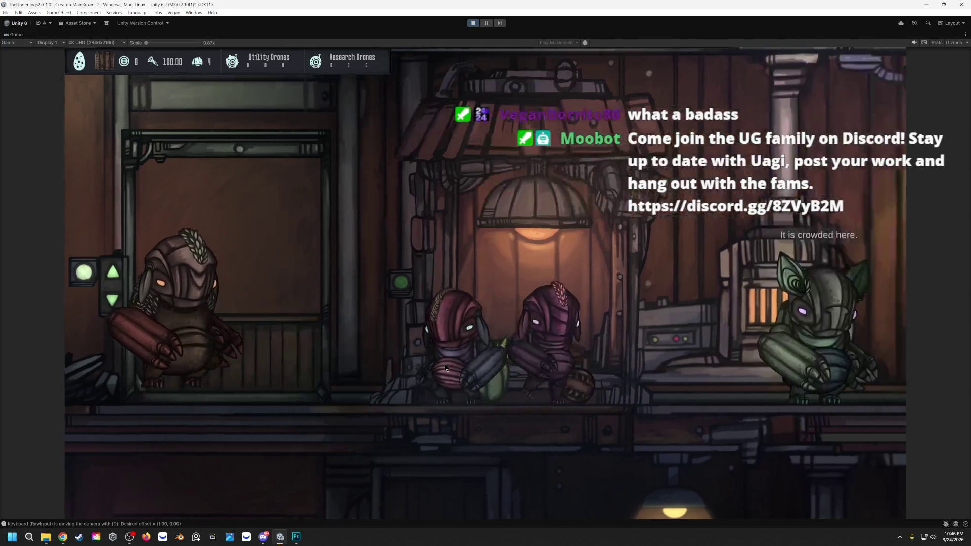
key(d)
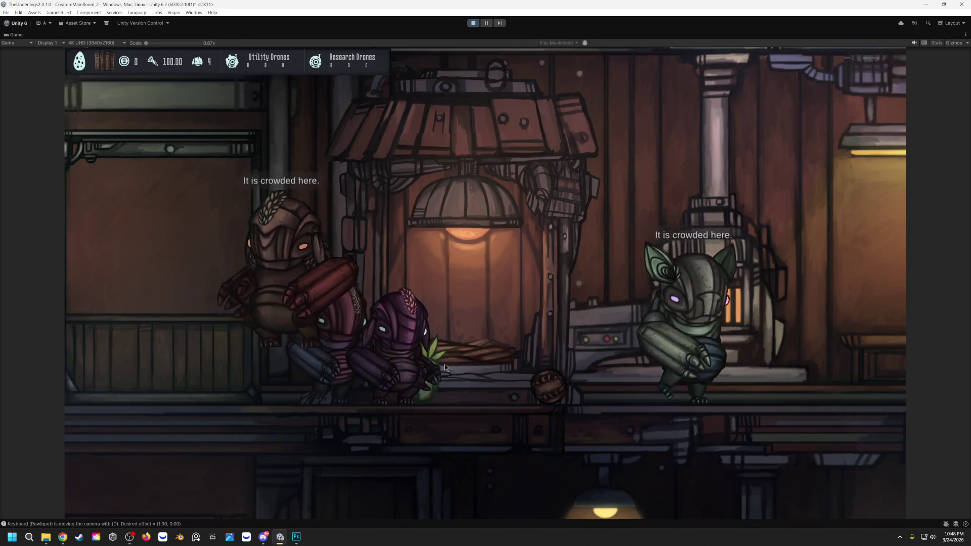
click(474, 25)
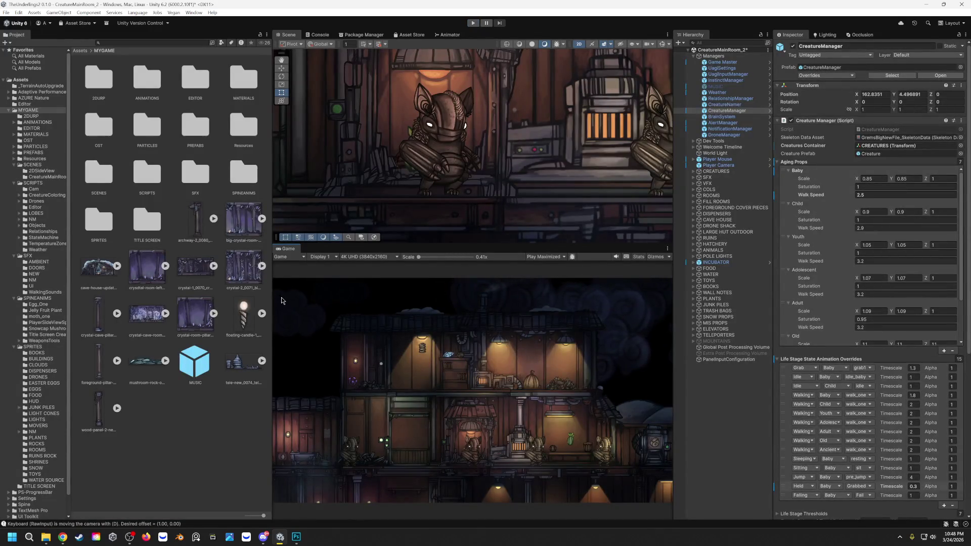
Widen the Project browser panel in the editor.
drag(272, 301, 315, 304)
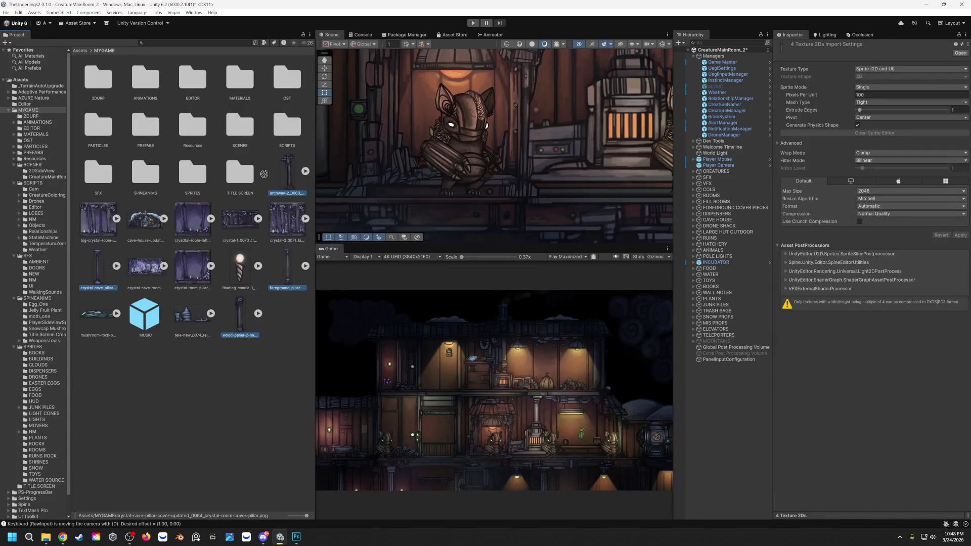
Move the new prop sprites into the SPRITES folder and save the scene.
drag(187, 180, 187, 179)
double_click(190, 178)
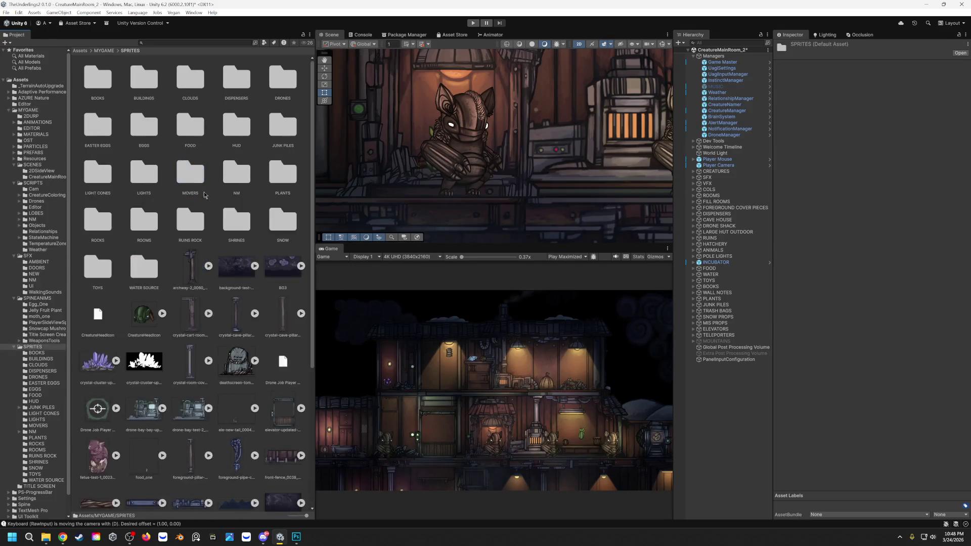
scroll(191, 326, down, 2)
scroll(190, 325, down, 2)
scroll(191, 326, down, 2)
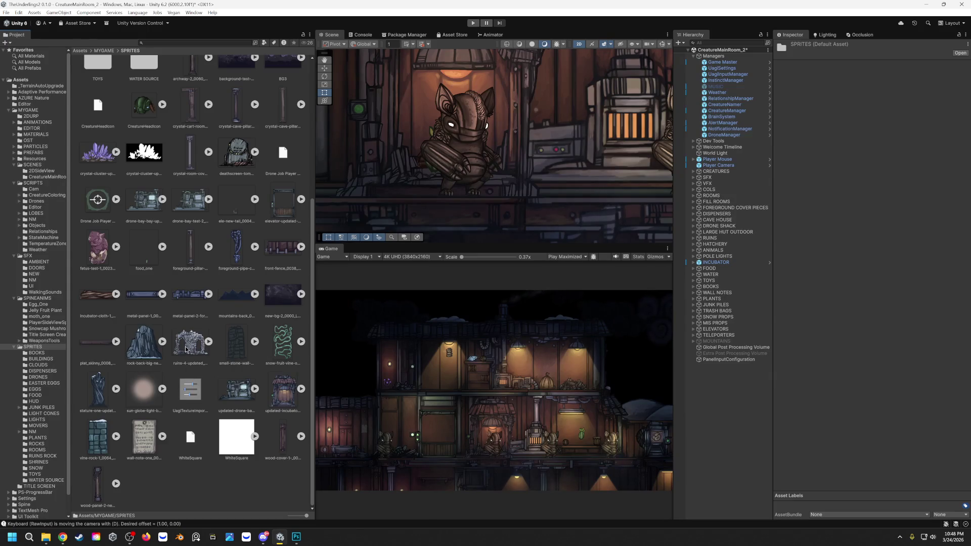
scroll(186, 350, up, 3)
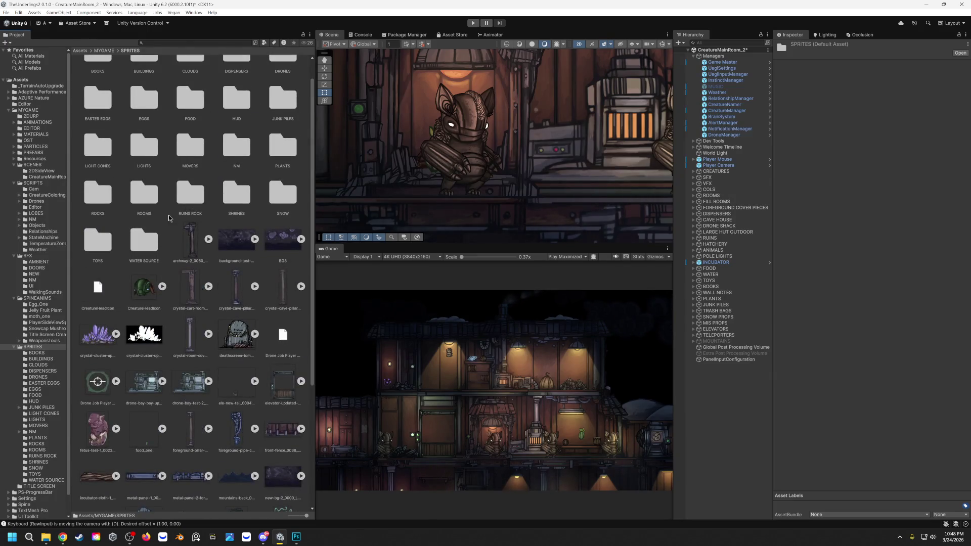
click(6, 13)
click(70, 46)
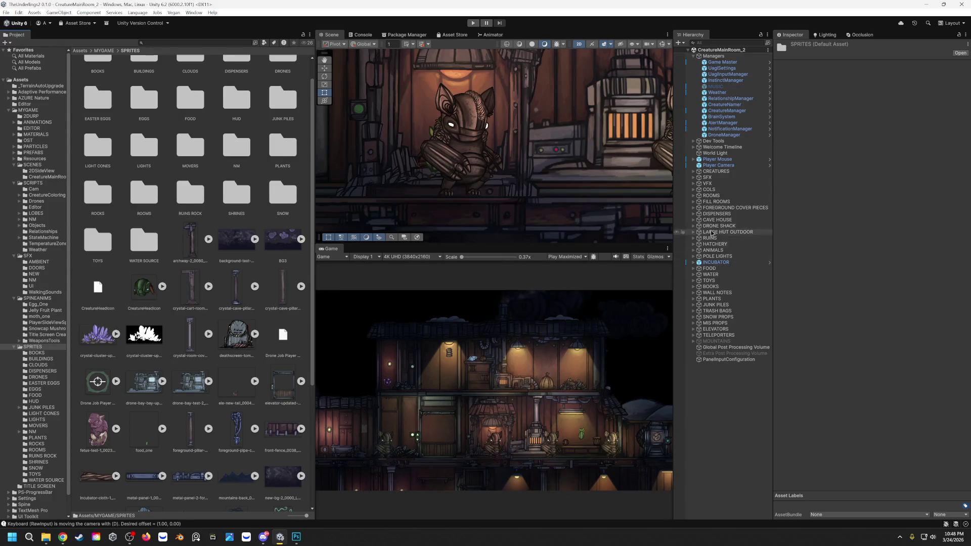
Select the Game Master object and bring up its script component options.
click(723, 62)
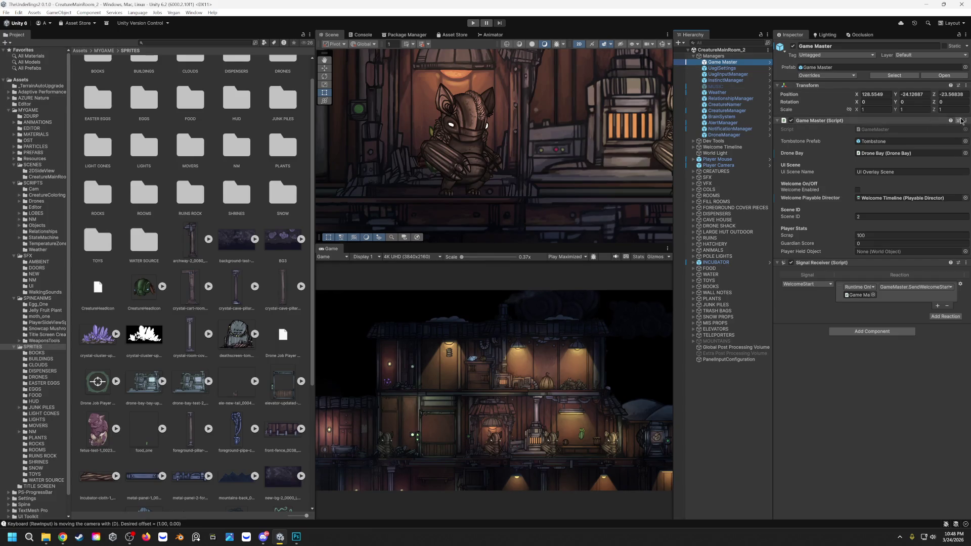
click(965, 120)
Open the Game Master script for editing, glance back at Unity, then return to Visual Studio.
click(911, 227)
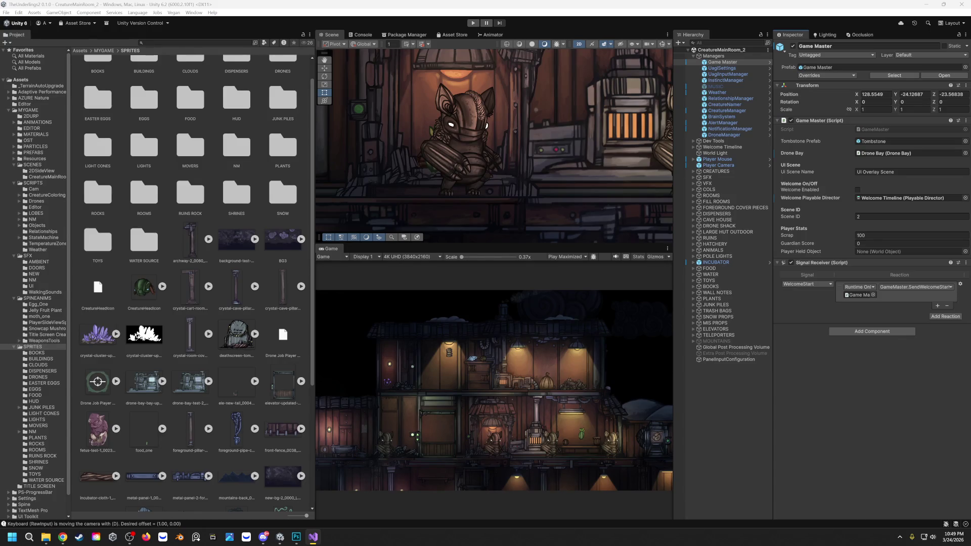
key(alt+Tab)
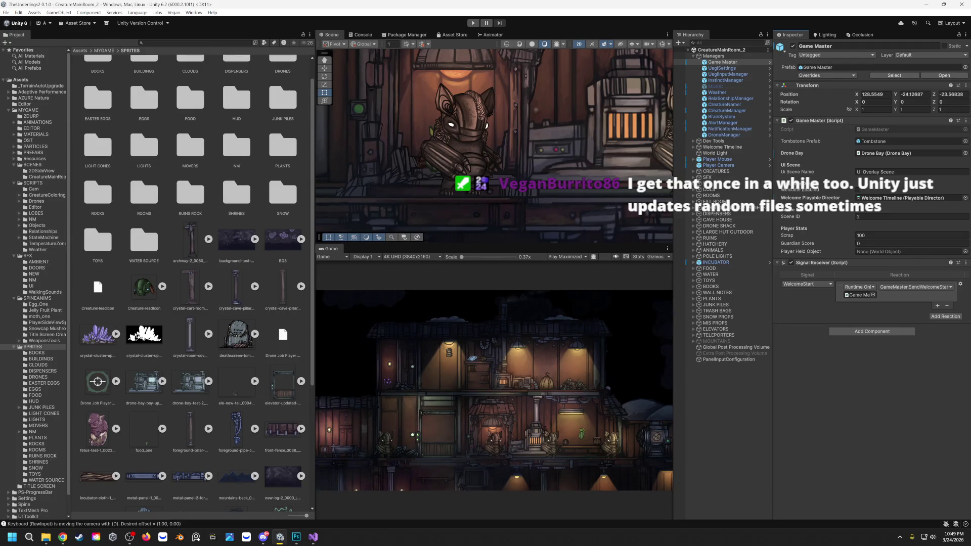
key(alt+Tab)
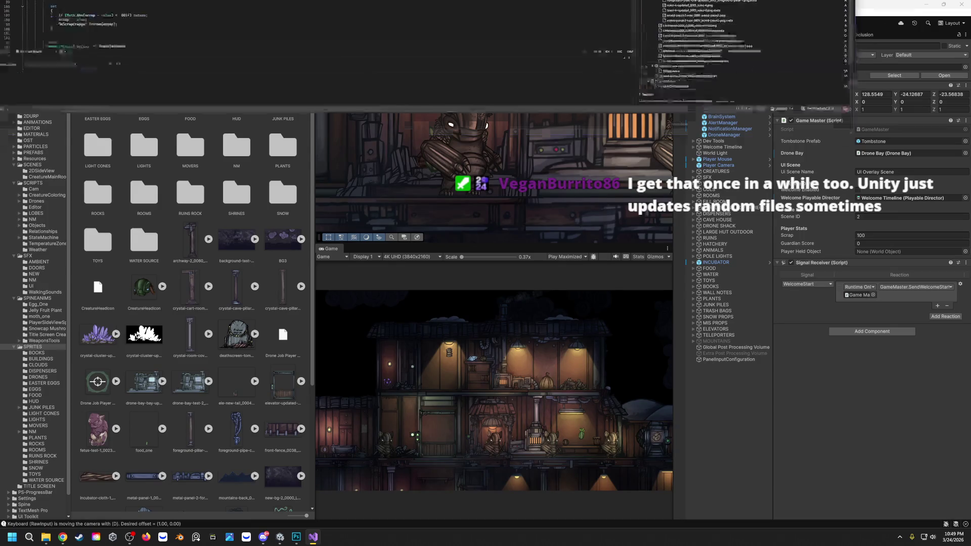
Maximize Visual Studio, start the 'changes UG' commit message, then switch to Photoshop.
drag(859, 6, 860, 97)
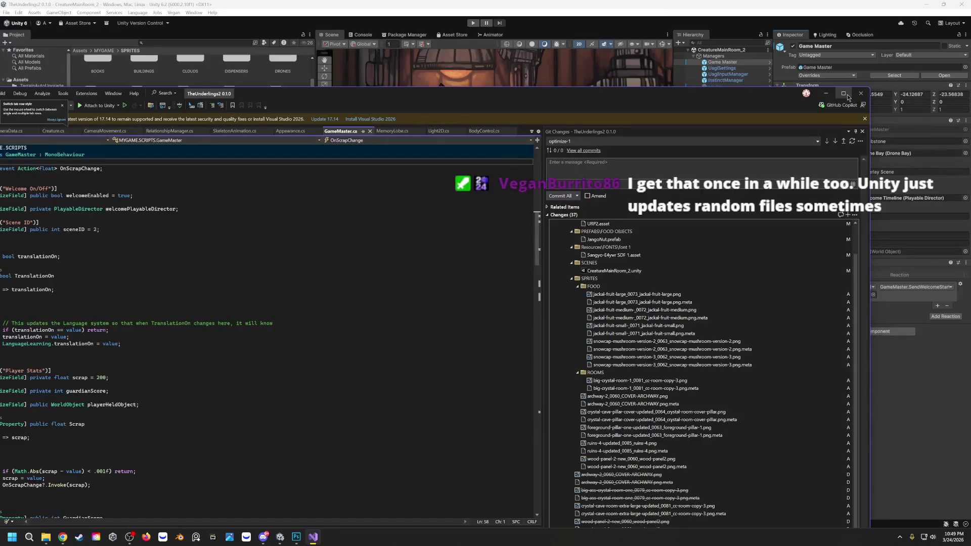
double_click(849, 98)
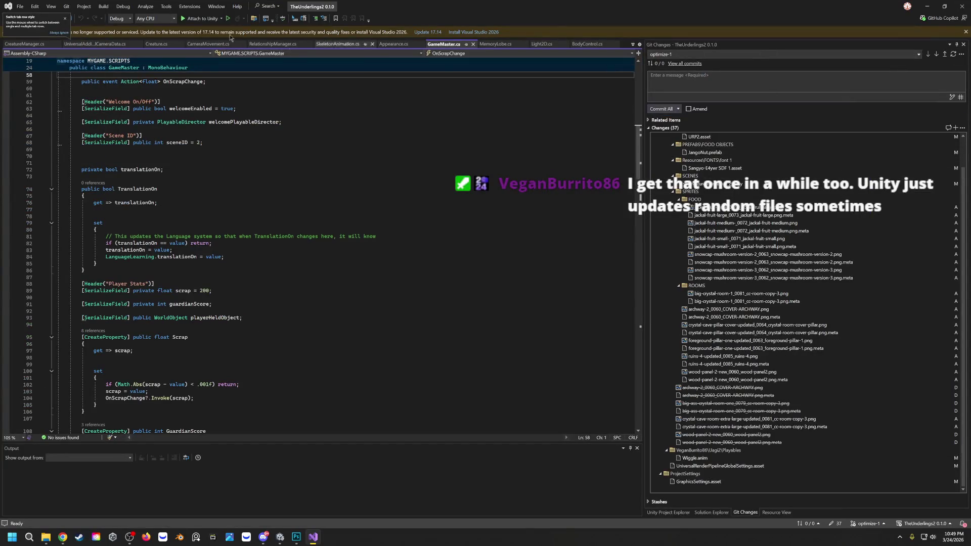
mouse_move(444, 43)
click(691, 85)
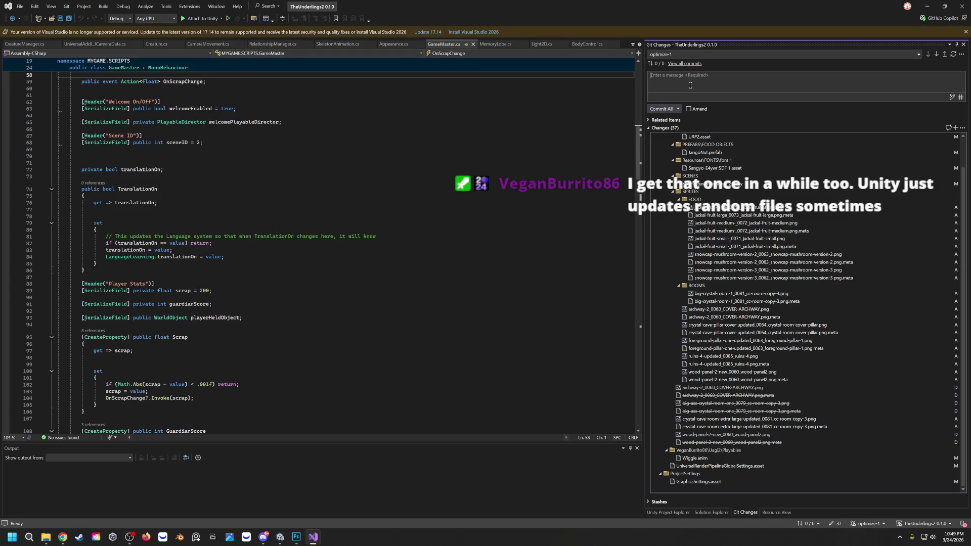
text(changes UG)
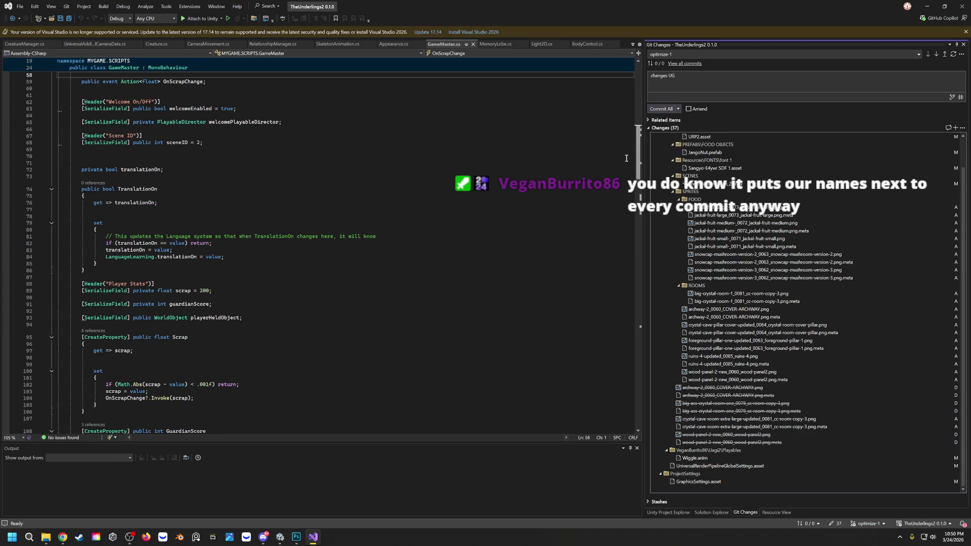
click(296, 537)
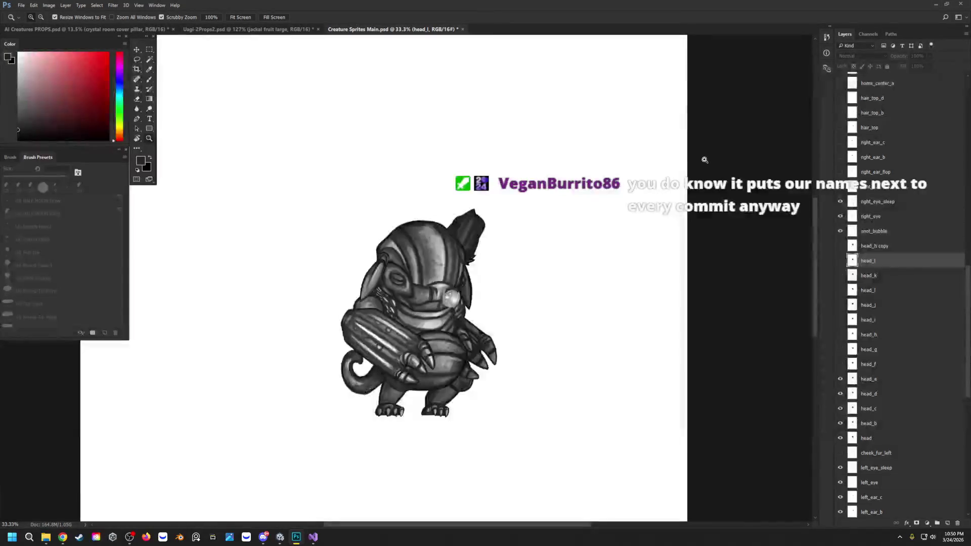
Open Uagi-2Props2.psd, preview the floating candle and purple creature, and leave stone block one visible.
click(213, 28)
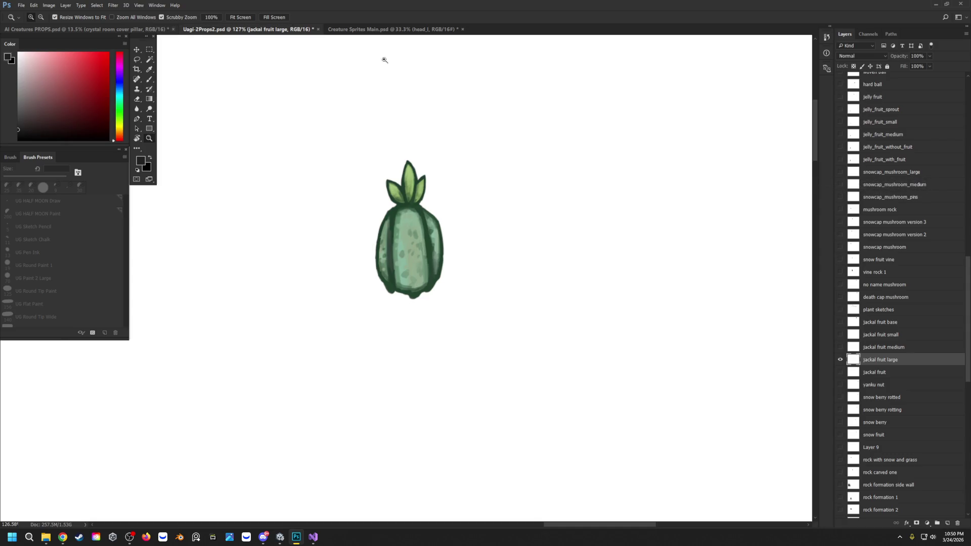
scroll(896, 152, up, 3)
scroll(895, 148, up, 2)
scroll(894, 149, up, 2)
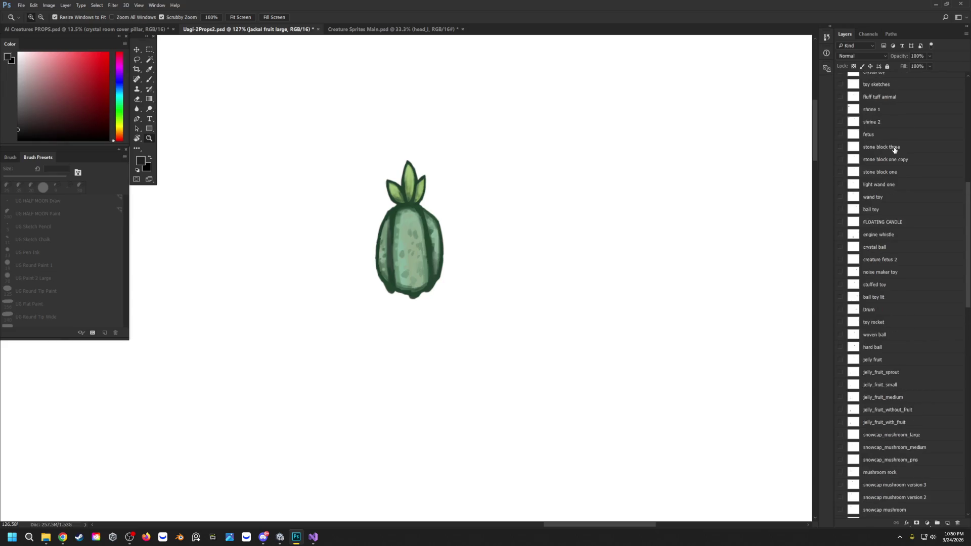
click(840, 222)
click(840, 210)
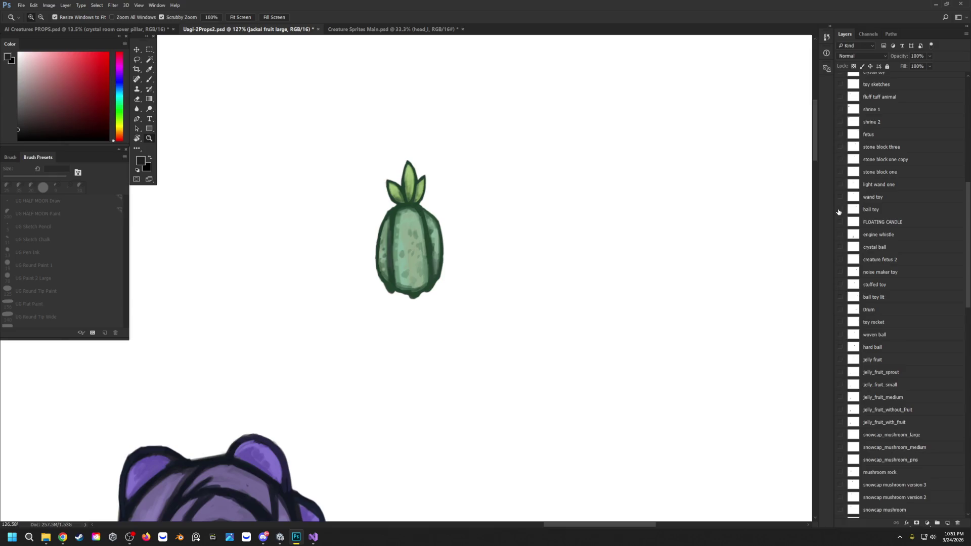
click(840, 209)
scroll(345, 212, down, 1)
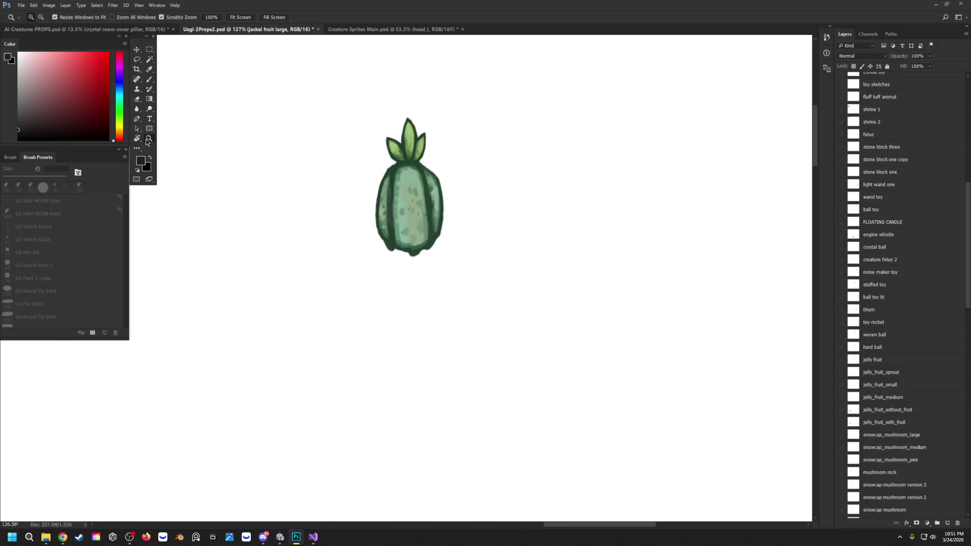
drag(287, 200, 263, 217)
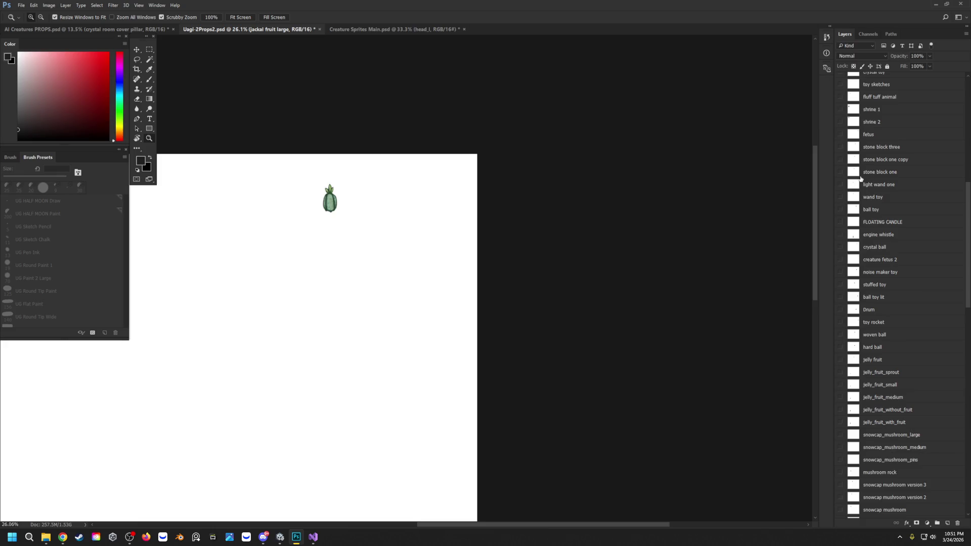
click(842, 173)
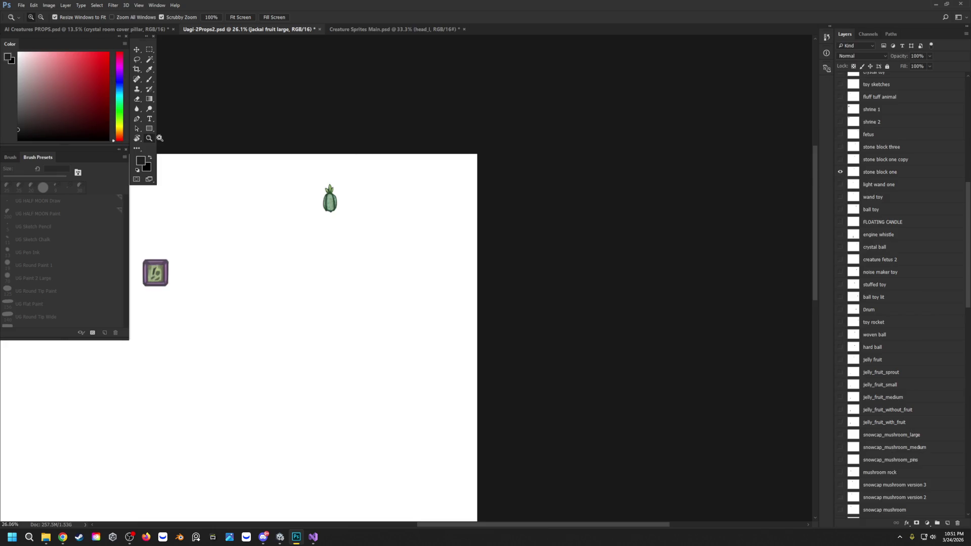
alt+click(172, 206)
click(184, 240)
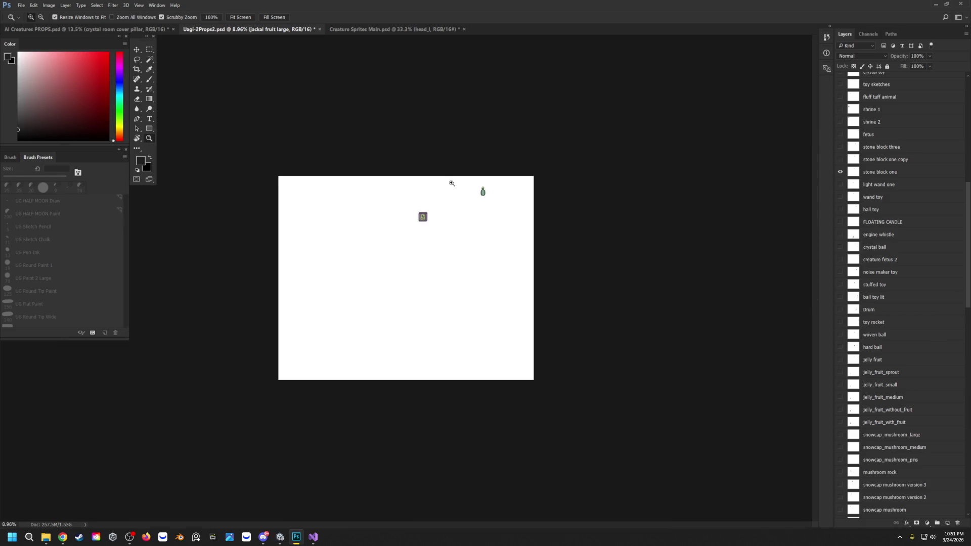
click(451, 183)
click(841, 159)
click(841, 134)
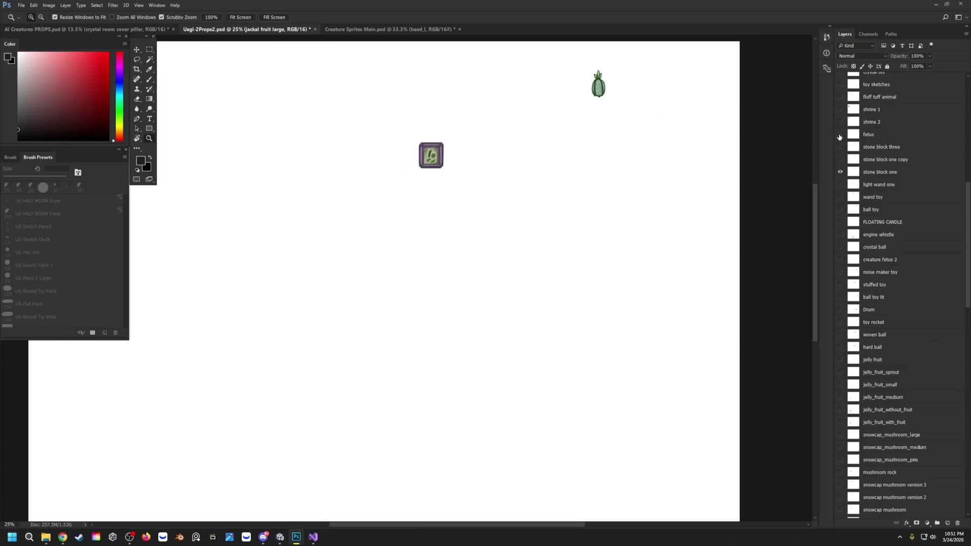
Preview the wand, ball, engine whistle, crystal ball, creature fetus 2 and stuffed toy sprites one by one.
click(840, 198)
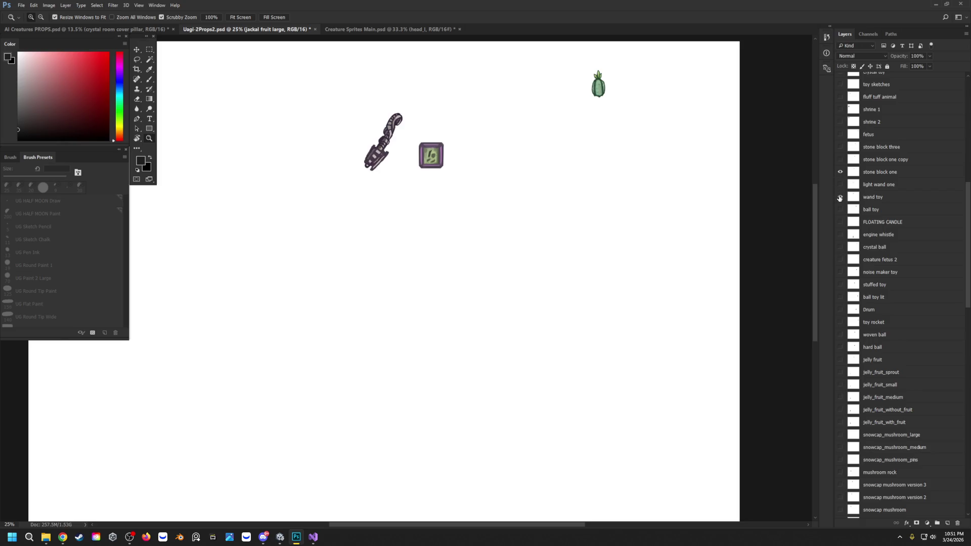
click(840, 198)
click(840, 209)
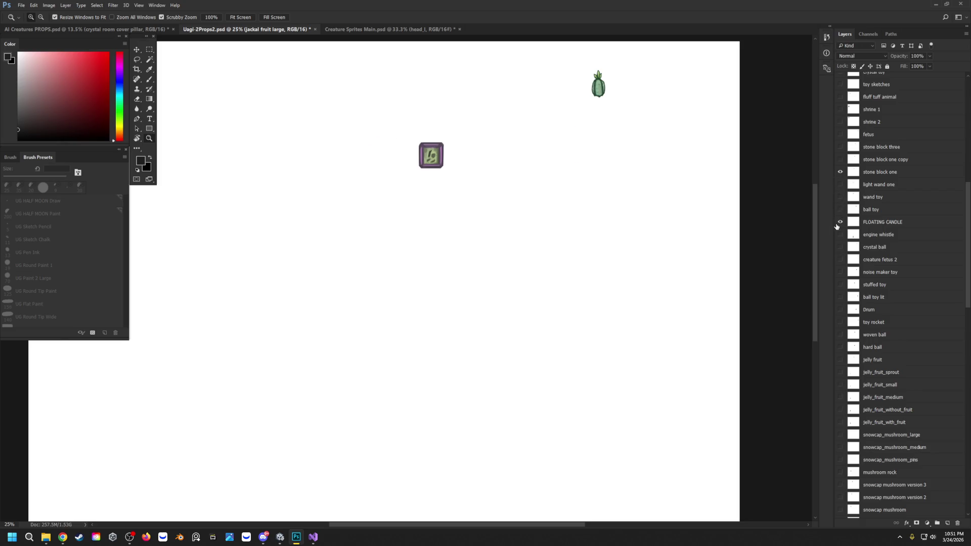
click(840, 221)
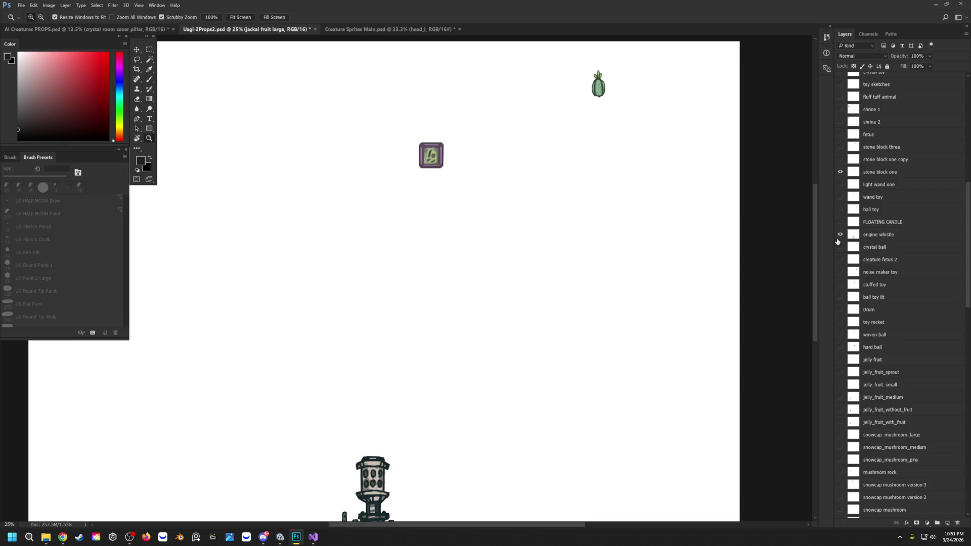
scroll(490, 260, down, 1)
scroll(452, 272, down, 1)
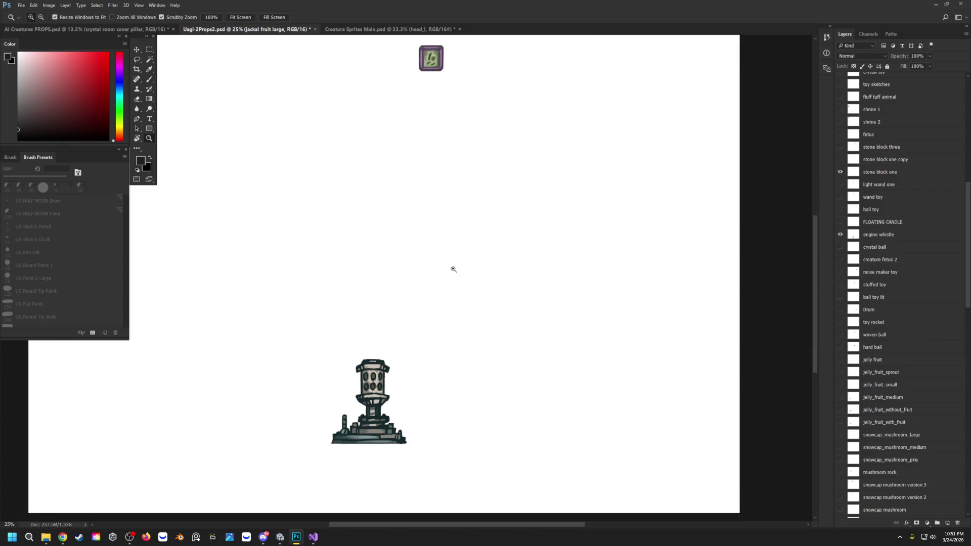
click(840, 235)
scroll(574, 198, up, 2)
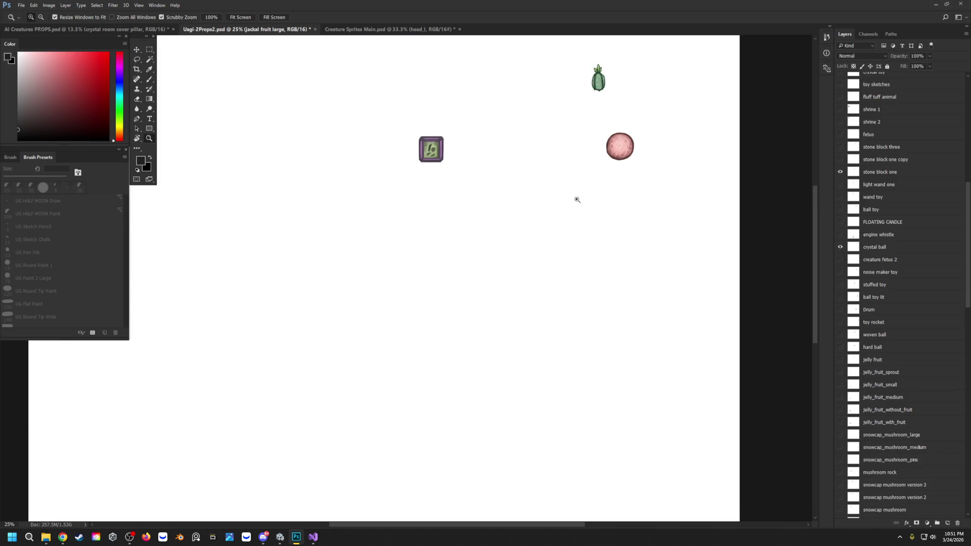
click(840, 247)
click(840, 259)
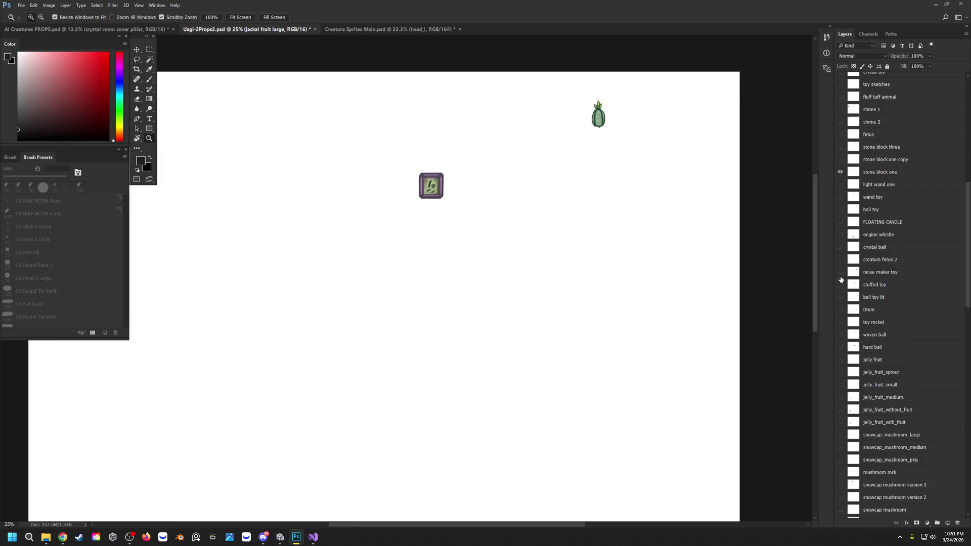
click(840, 285)
click(840, 284)
Preview ball toy lit, toy rocket and woven ball, leave the toy rocket visible, then return to Visual Studio.
click(840, 296)
click(841, 322)
click(840, 322)
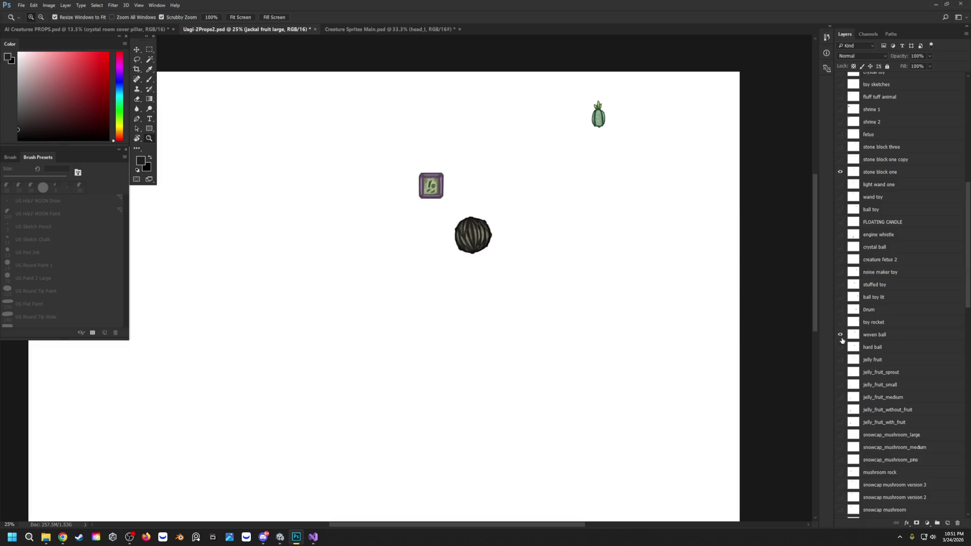
click(841, 335)
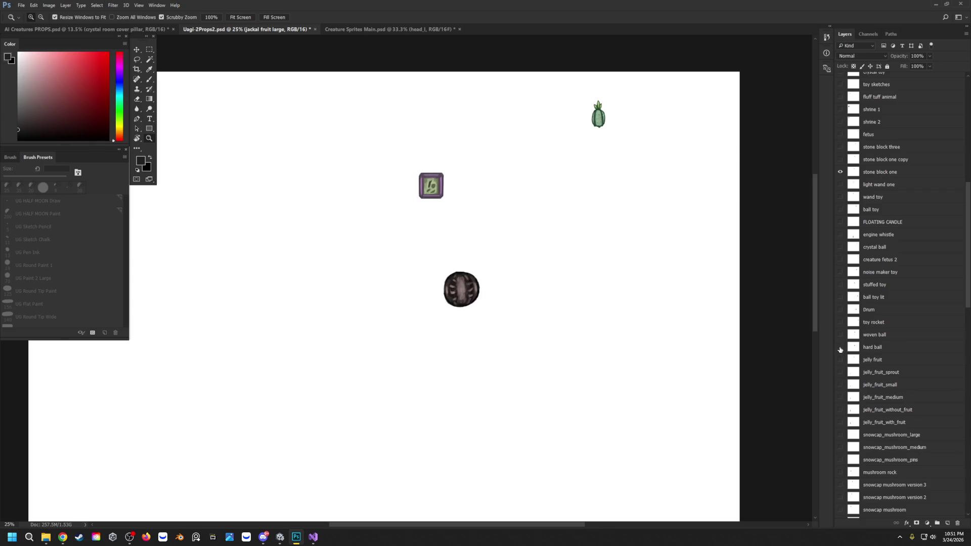
click(840, 347)
click(840, 322)
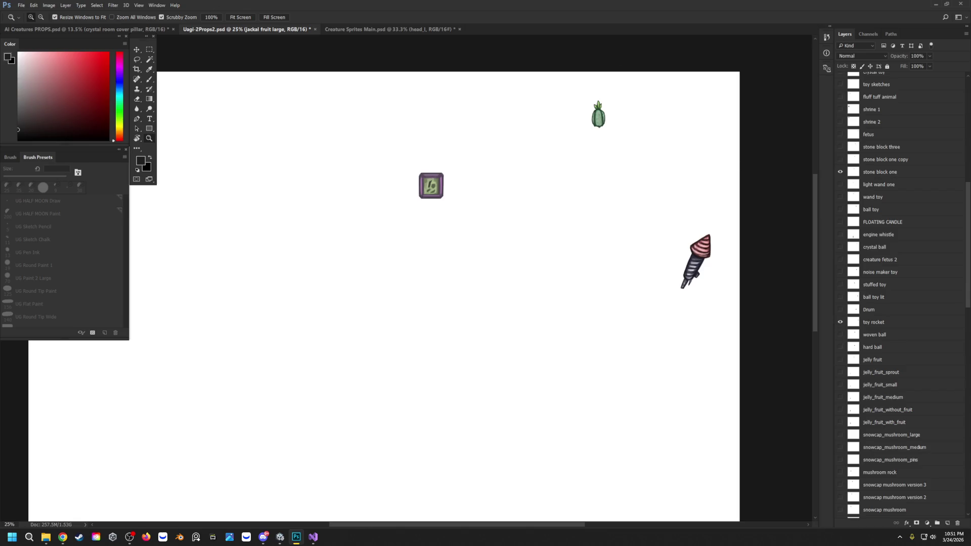
key(alt+Tab)
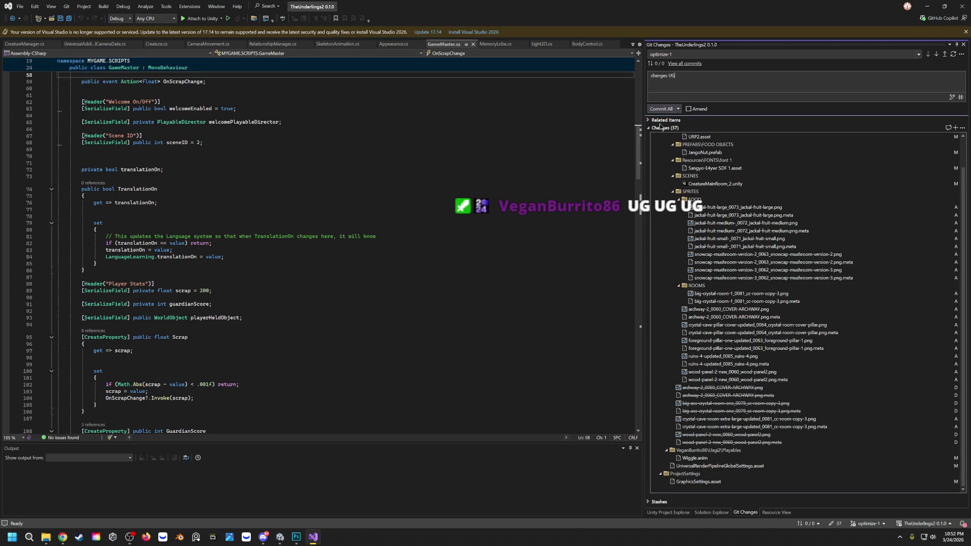
Review the repository commit history and return to CreatureManager.cs and the commit message.
click(683, 64)
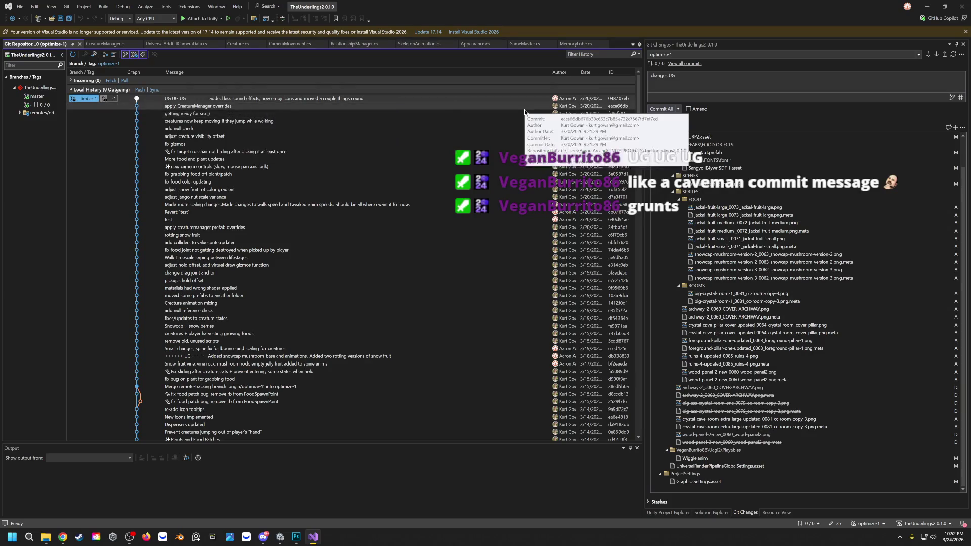
mouse_move(220, 121)
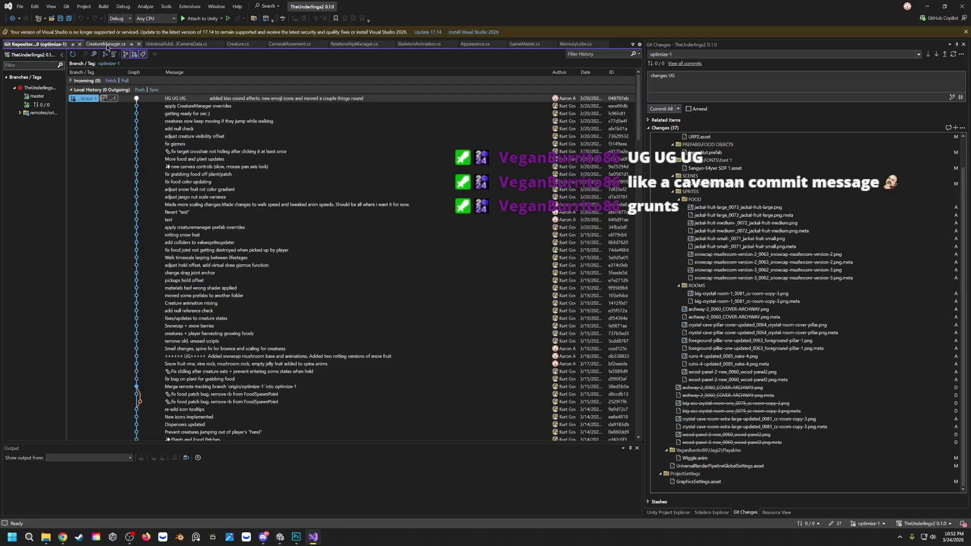
click(129, 45)
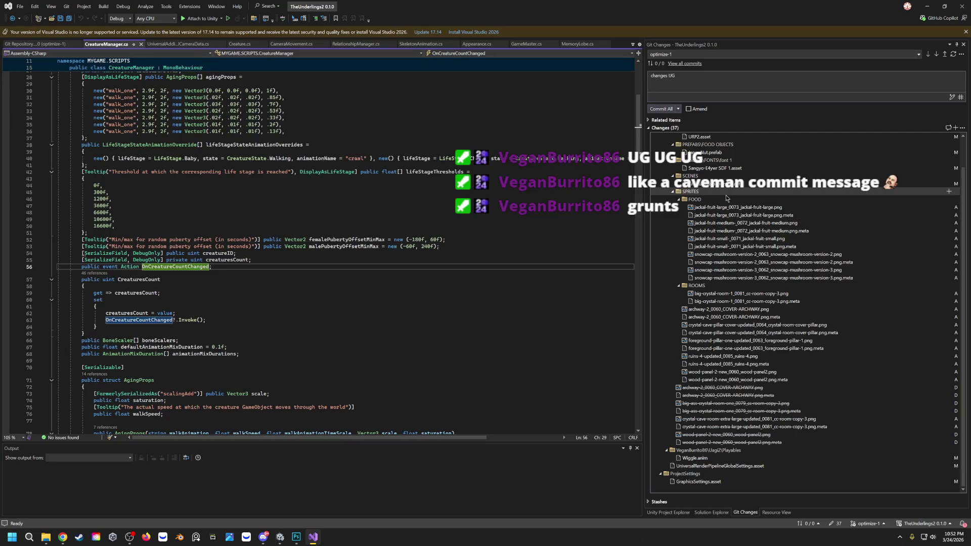
click(694, 78)
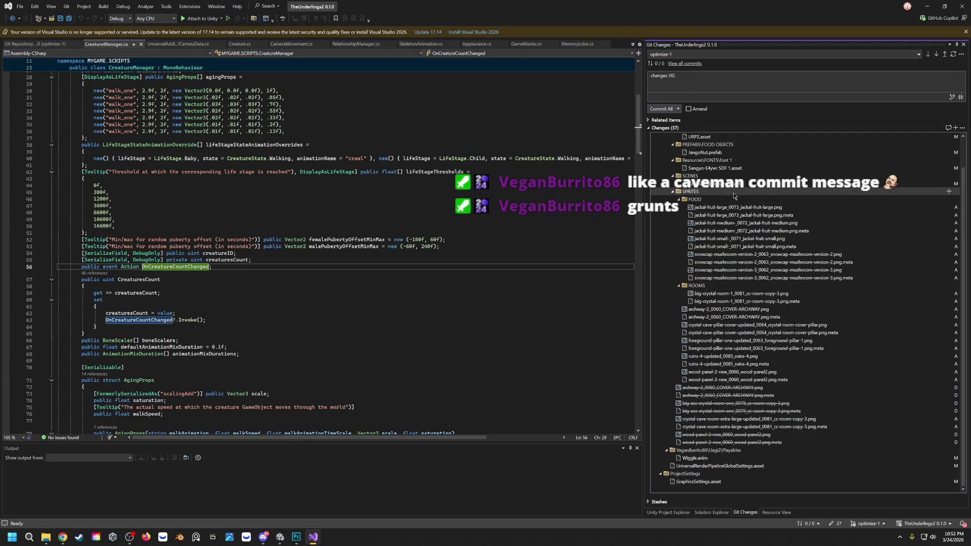
Commit all pending changes as 'changes UG' and push to the optimize-1 branch.
click(657, 108)
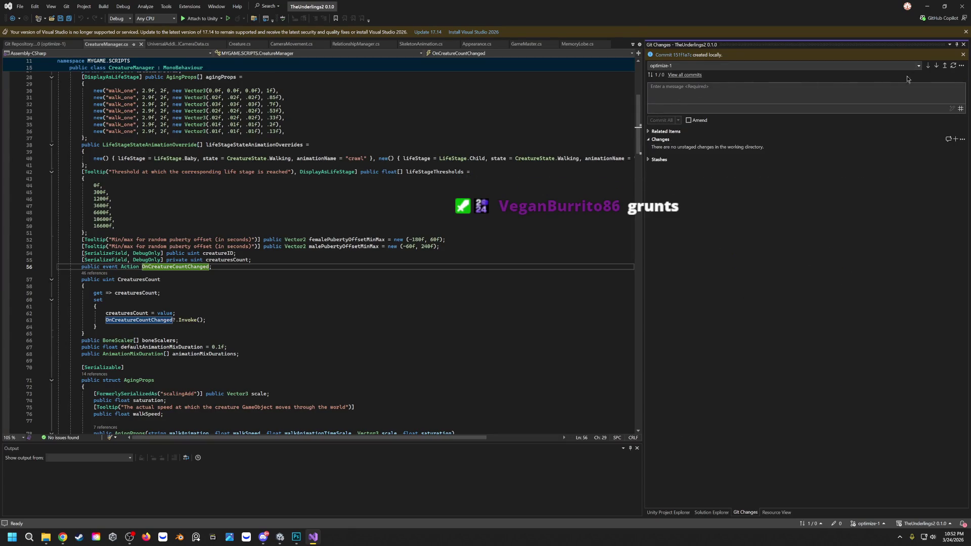
click(944, 66)
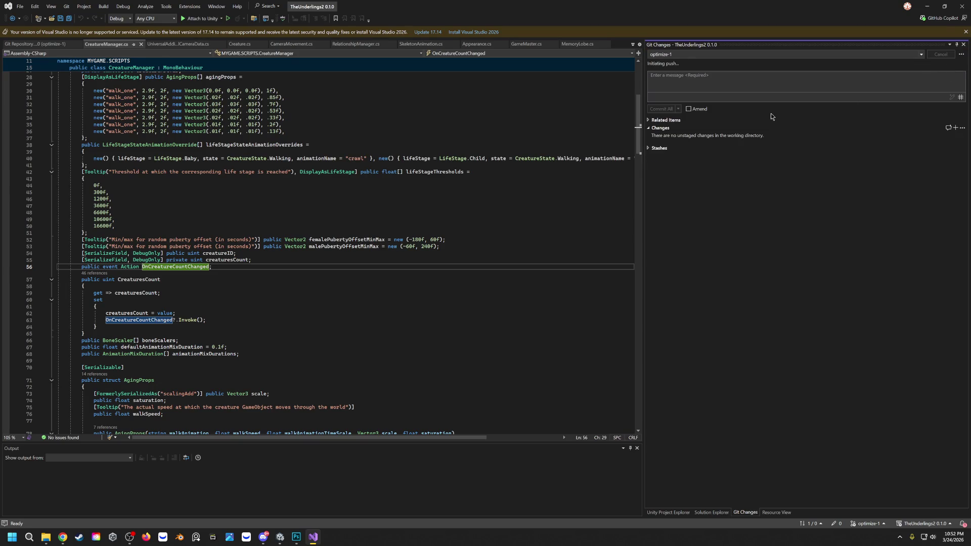